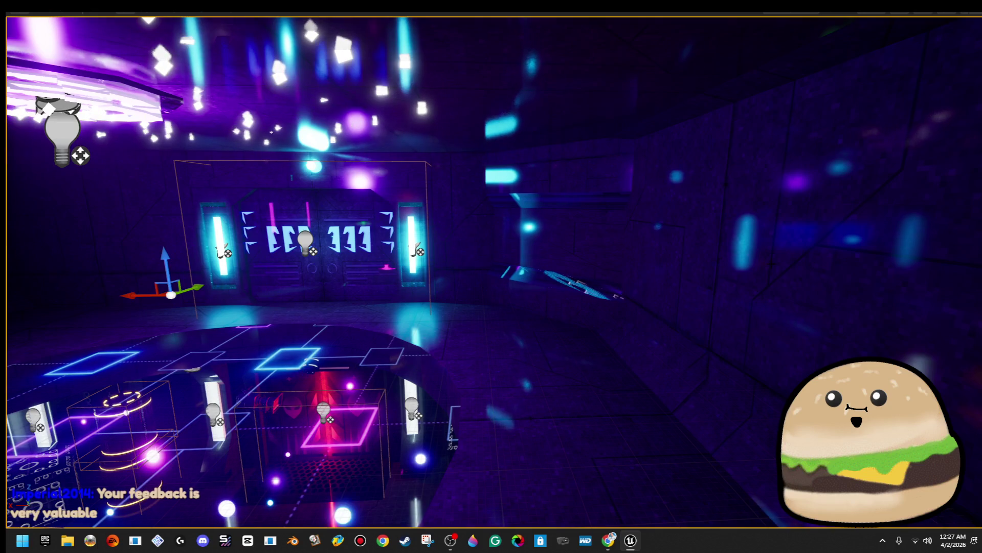
Step: Tilt the wall panel beside the glowing door by −5°, enlarge it, and shift it against the side wall
key(f)
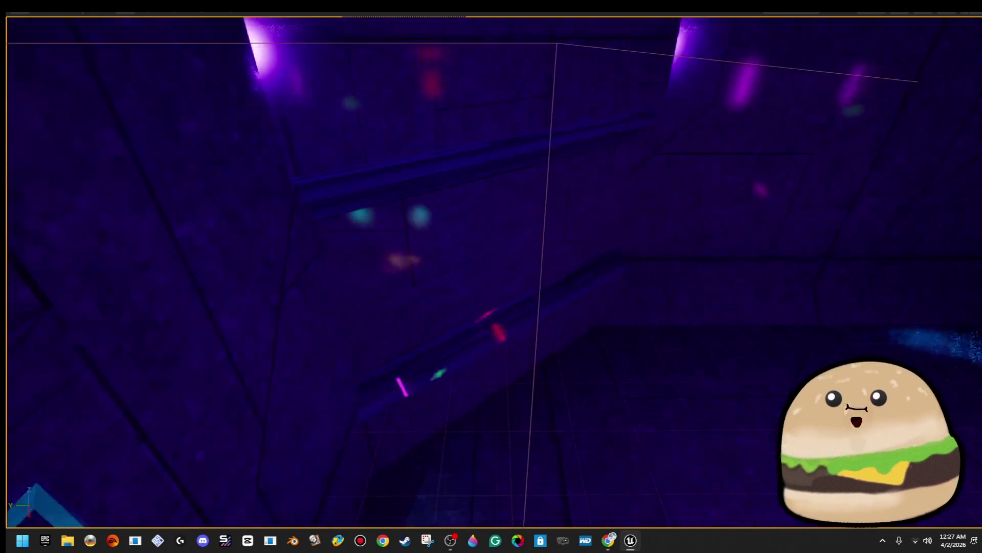
drag(494, 328, 518, 333)
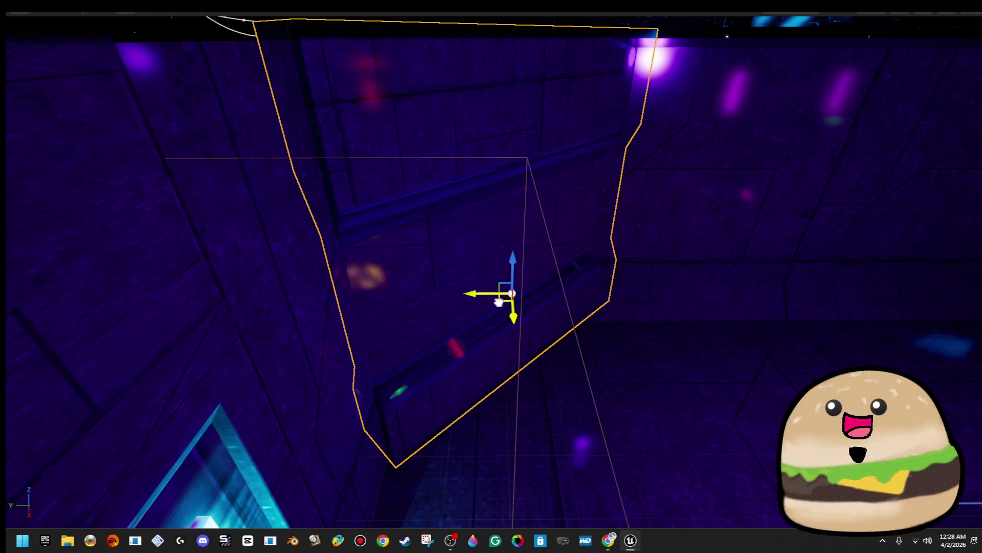
drag(498, 302, 487, 306)
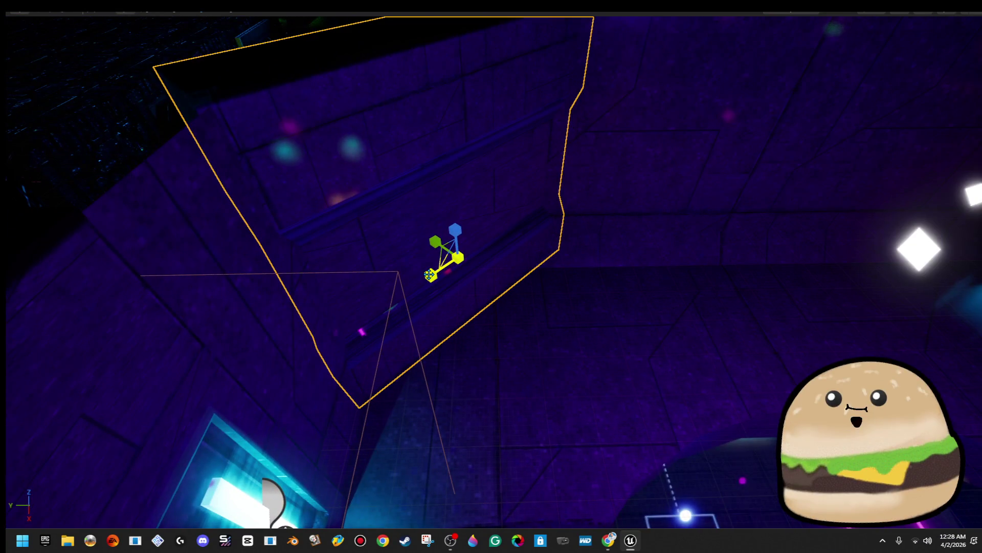
drag(428, 275, 404, 287)
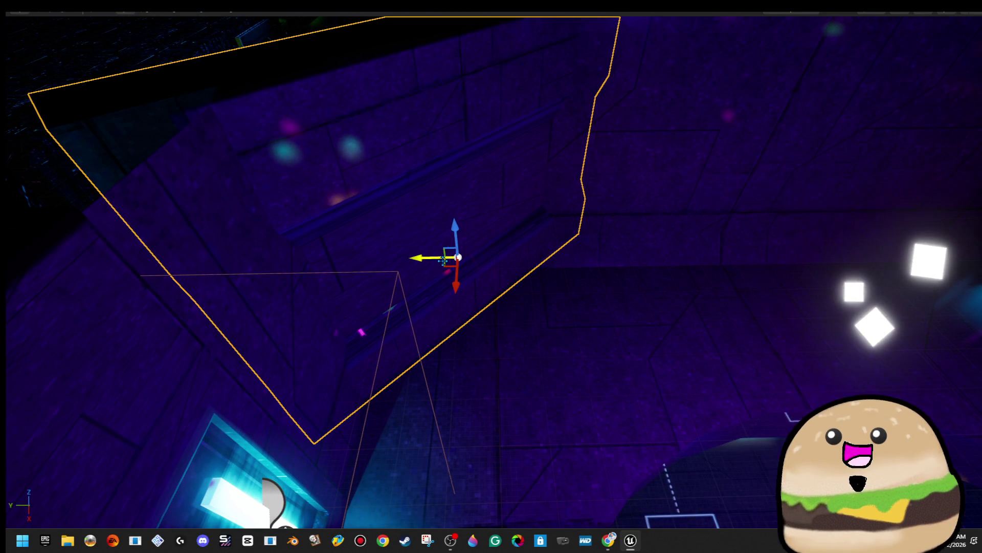
mouse_move(443, 261)
mouse_down()
mouse_move(479, 300)
mouse_move(462, 156)
mouse_move(448, 220)
mouse_move(417, 243)
mouse_move(389, 241)
mouse_move(382, 272)
mouse_move(379, 255)
mouse_move(650, 266)
mouse_move(593, 237)
mouse_move(298, 219)
mouse_move(301, 265)
mouse_move(246, 276)
mouse_up()
Step: Fly the camera past the panel and back out to an overview of the room
key(e)
mouse_move(492, 276)
mouse_down()
mouse_move(460, 307)
mouse_move(532, 286)
mouse_up()
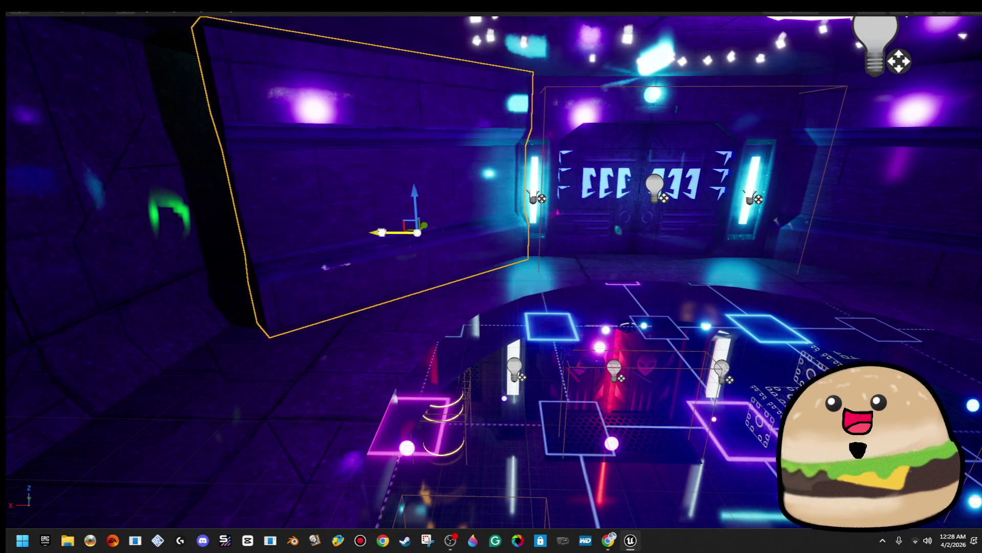
drag(533, 286, 486, 294)
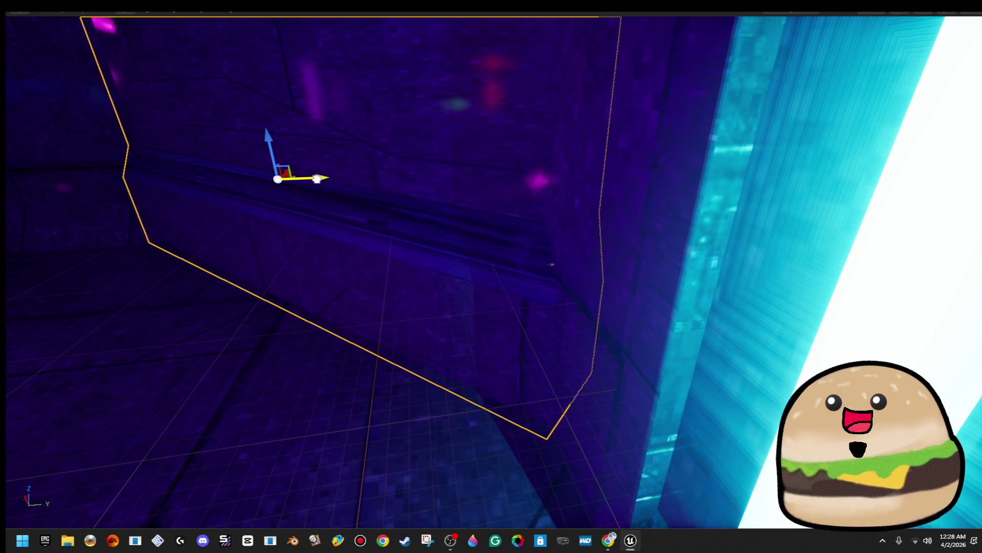
mouse_move(486, 294)
mouse_down()
mouse_move(486, 318)
mouse_move(537, 358)
mouse_move(599, 348)
mouse_up()
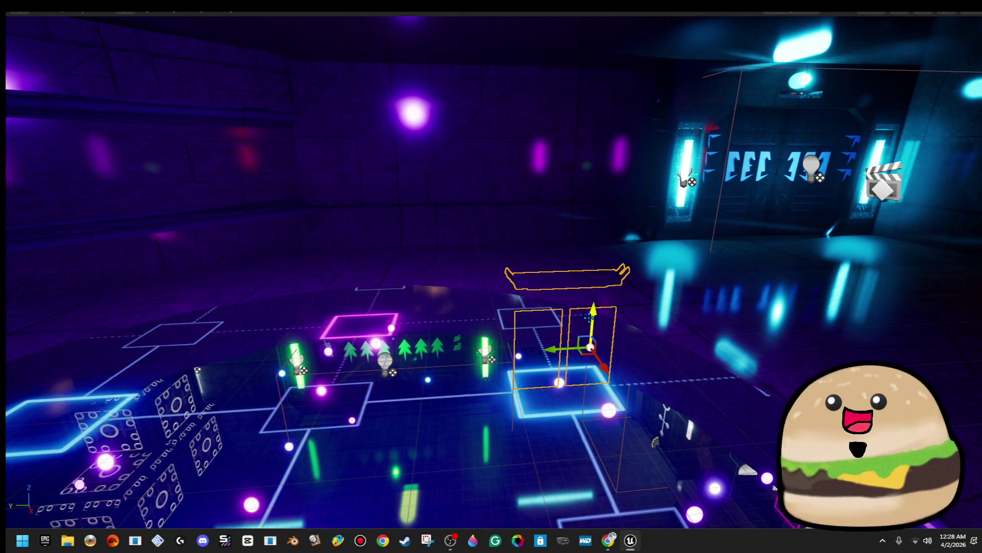
Step: Raise the door panel pair behind the ceiling light and slide it left
drag(590, 317, 607, 135)
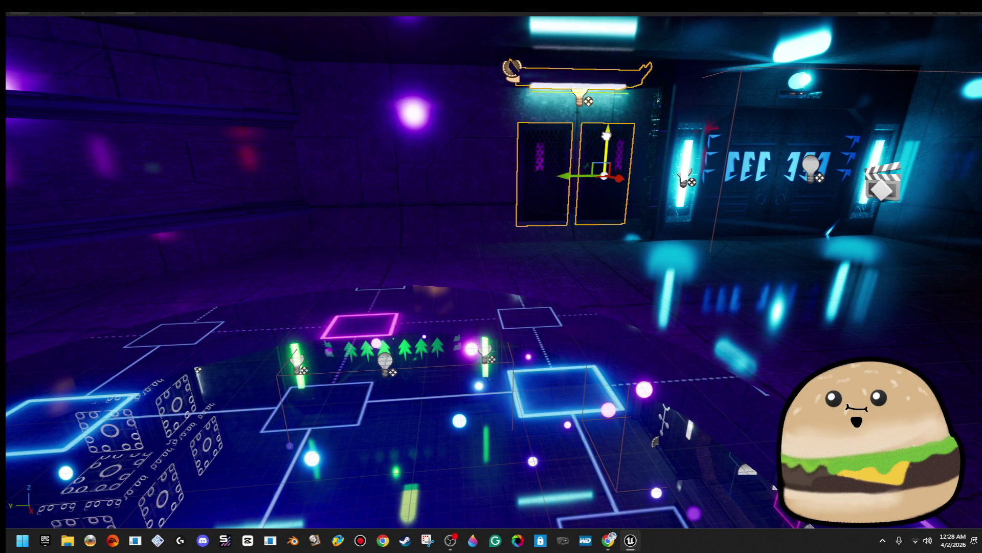
mouse_move(568, 174)
mouse_down()
mouse_move(386, 173)
mouse_move(568, 174)
mouse_up()
mouse_move(491, 307)
mouse_down()
mouse_move(412, 362)
mouse_move(371, 337)
mouse_move(381, 299)
mouse_move(546, 355)
mouse_up()
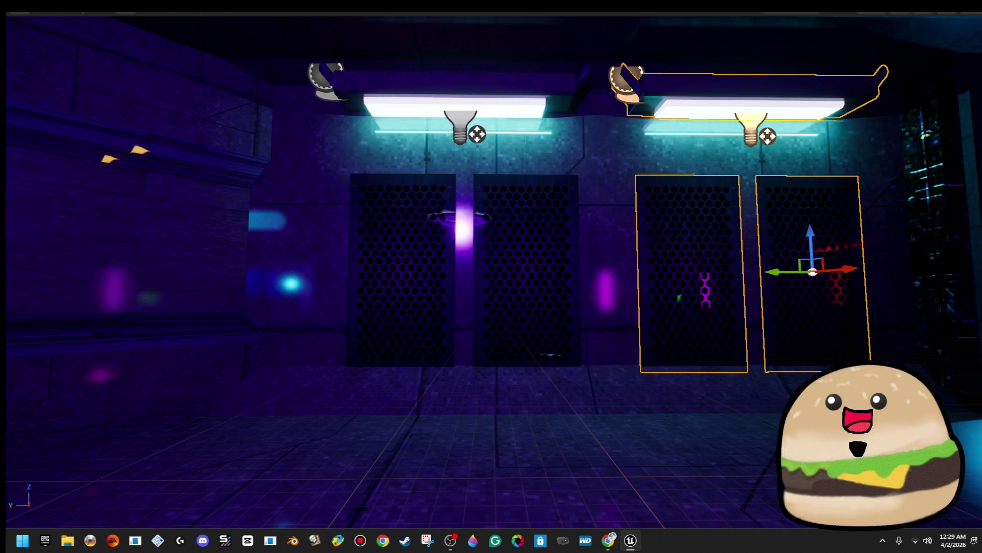
click(527, 271)
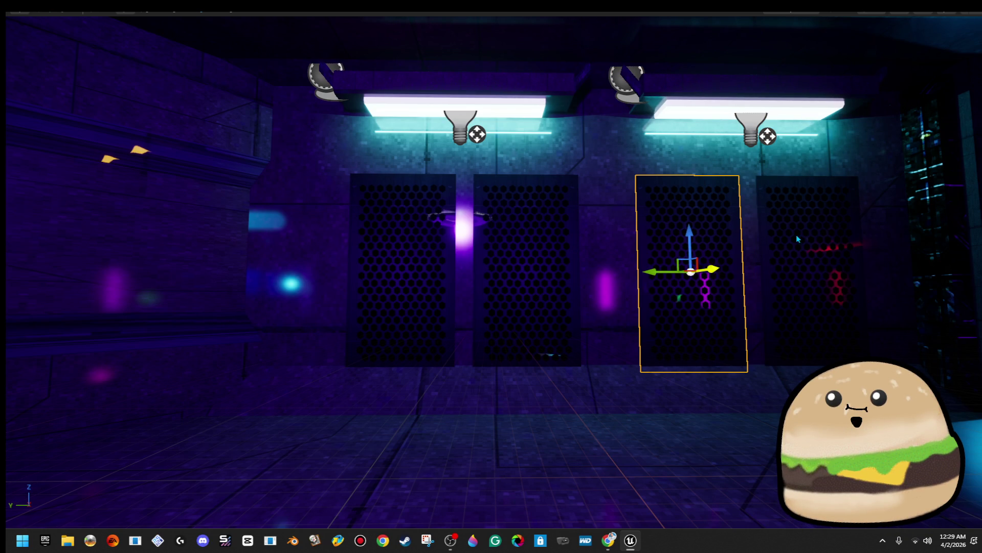
drag(398, 234, 399, 231)
drag(600, 170, 637, 235)
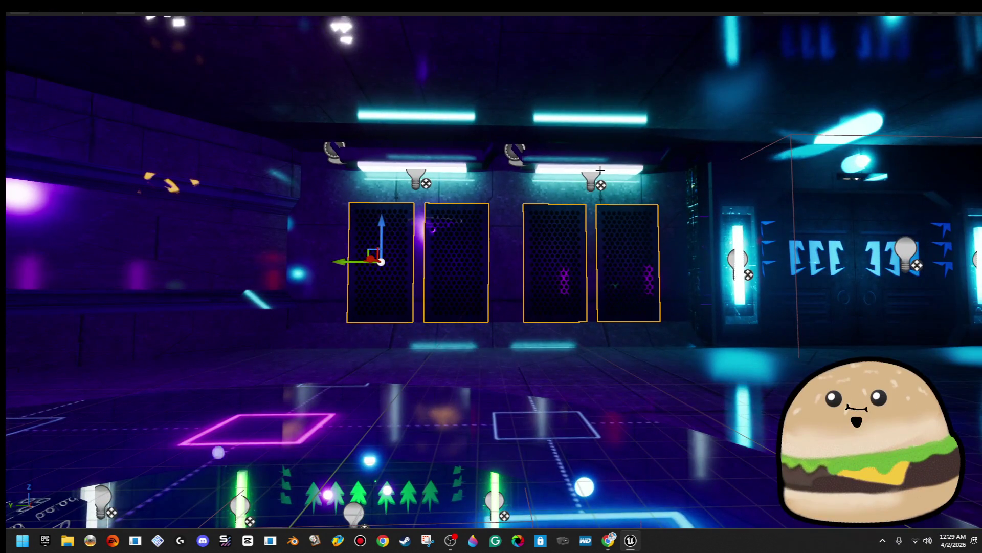
Step: Rotate the selected panels and light fixtures to face the opposite wall and move them onto it
ctrl+click(420, 160)
key(e)
drag(419, 160, 300, 170)
drag(491, 307, 742, 304)
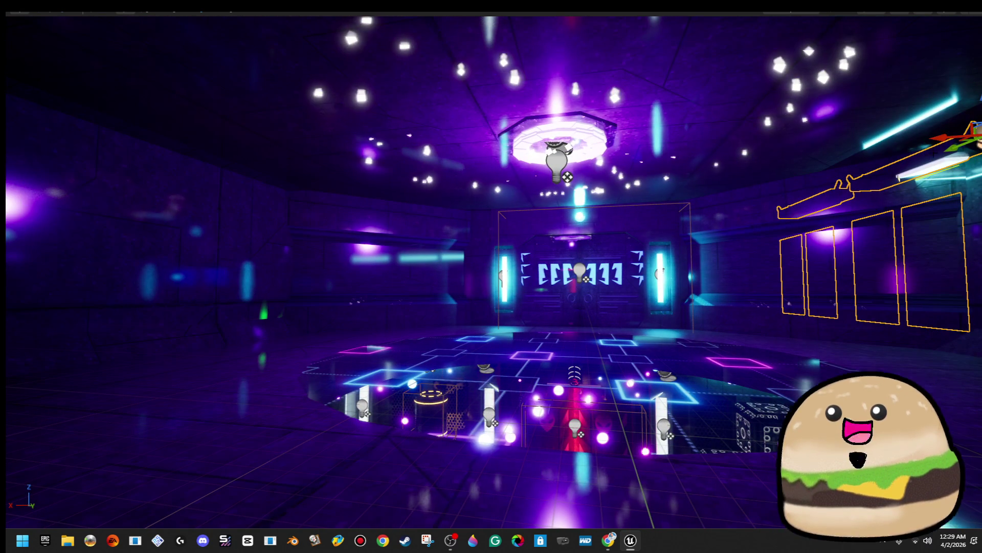
mouse_move(946, 137)
mouse_down()
mouse_move(440, 205)
mouse_move(307, 176)
mouse_move(264, 183)
mouse_move(250, 168)
mouse_up()
Step: Frame the relocated fixtures and panels, then exit immersive mode with F11
key(f)
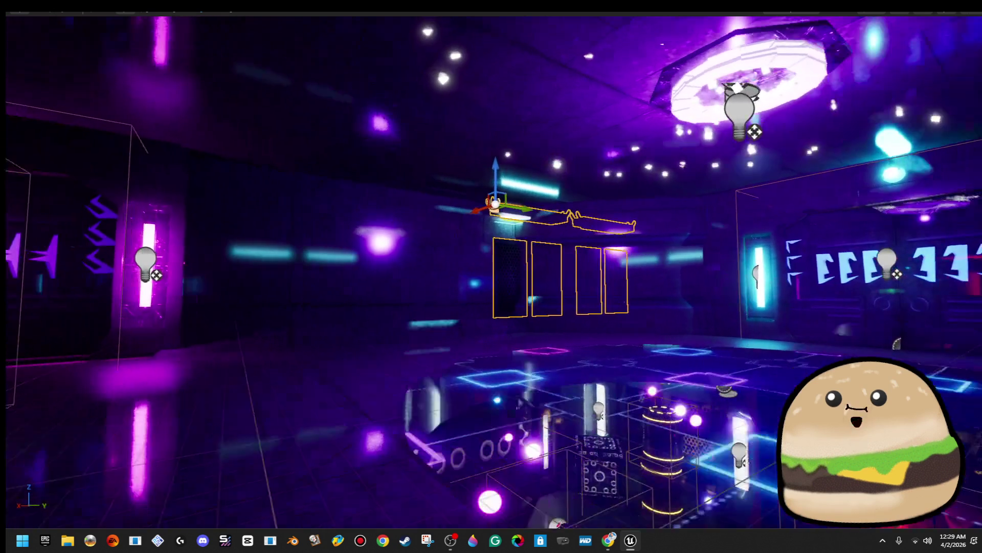
drag(513, 211, 276, 227)
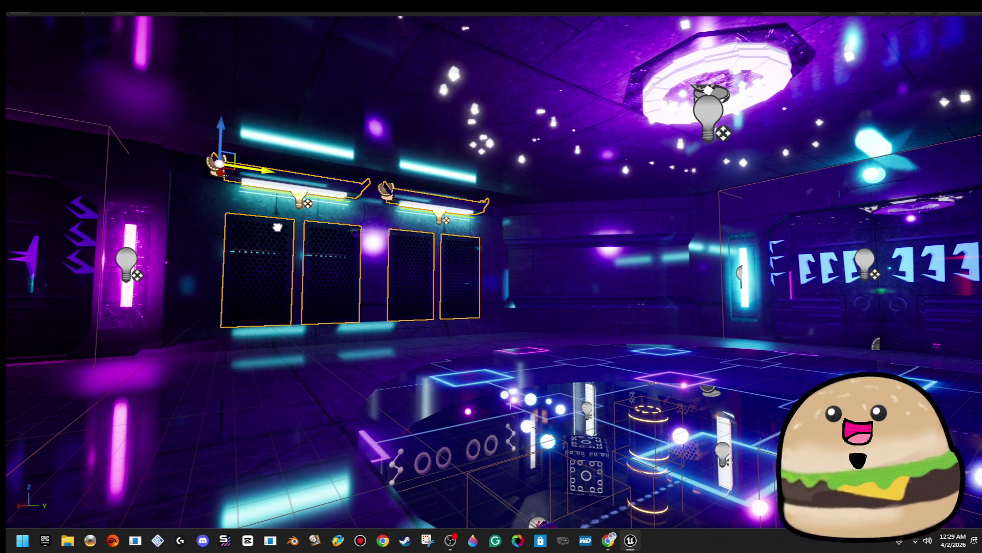
key(f)
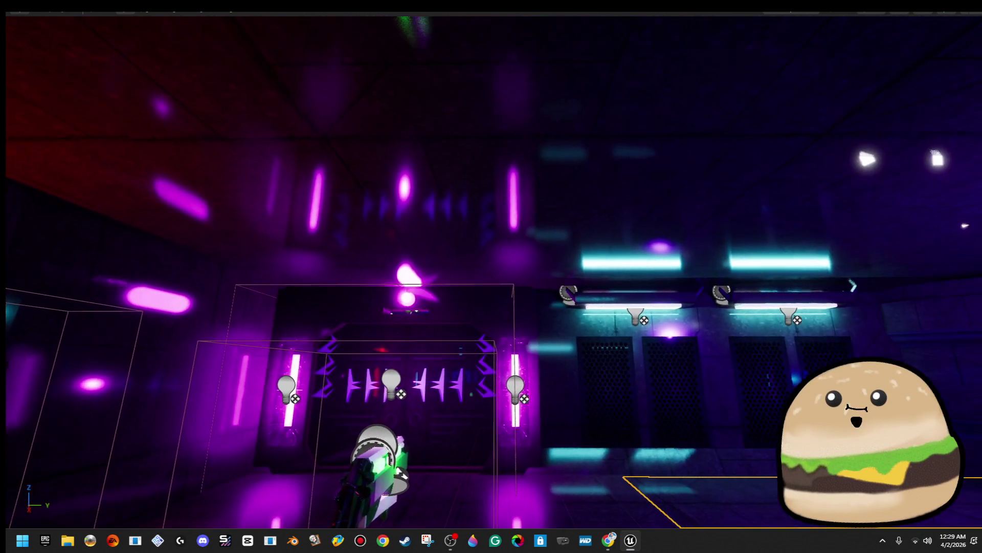
key(F11)
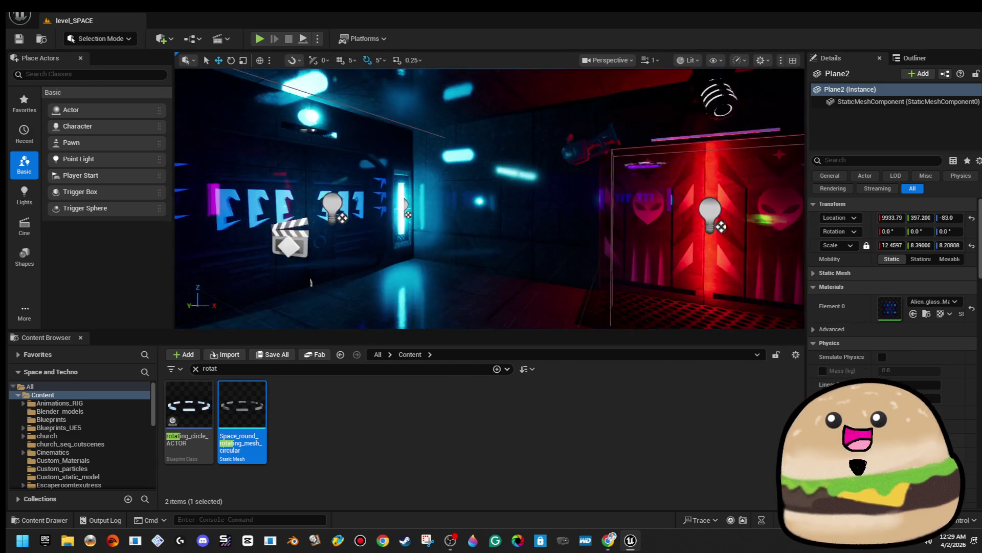
Step: Select the ceiling light and its two wall panels and slide them right along Y
click(437, 152)
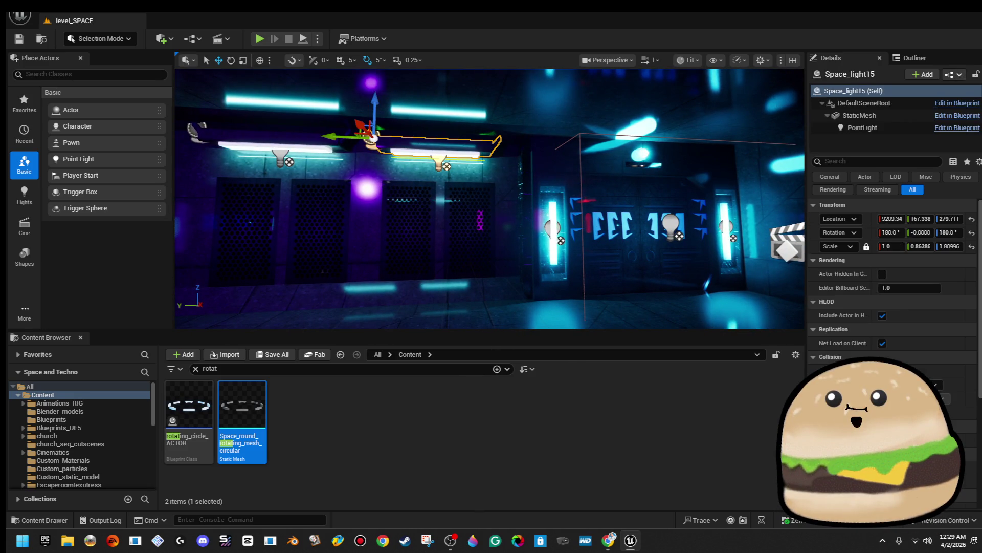
ctrl+click(460, 225)
ctrl+click(394, 225)
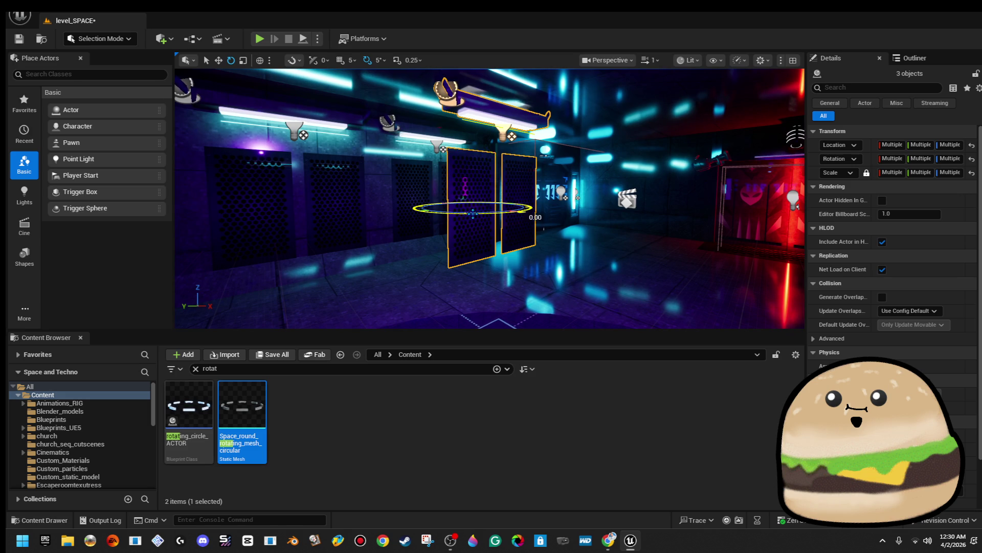
key(w)
mouse_move(278, 231)
mouse_down()
mouse_move(580, 246)
mouse_move(555, 243)
mouse_move(548, 227)
mouse_up()
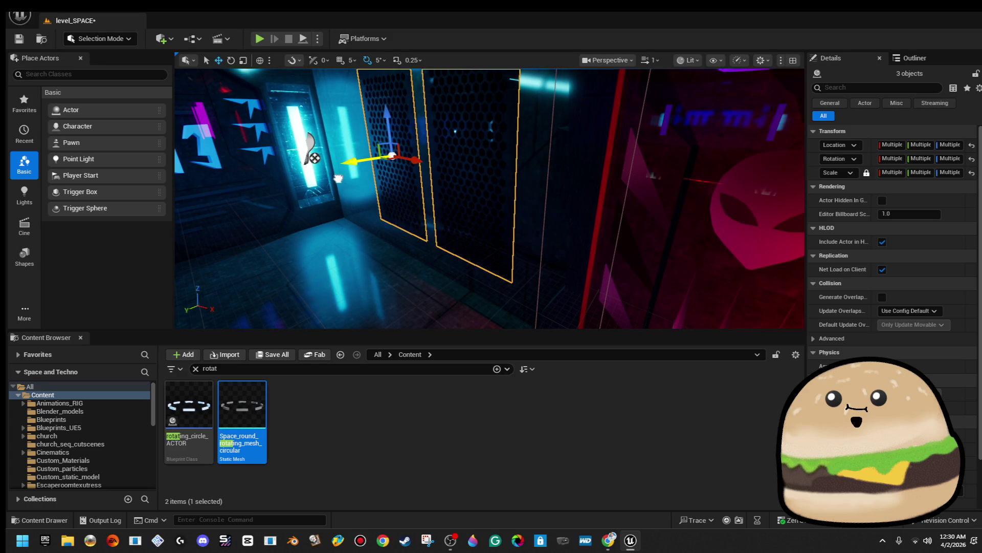
Step: Frame the panels and move them beside the red alien-faced door
key(f)
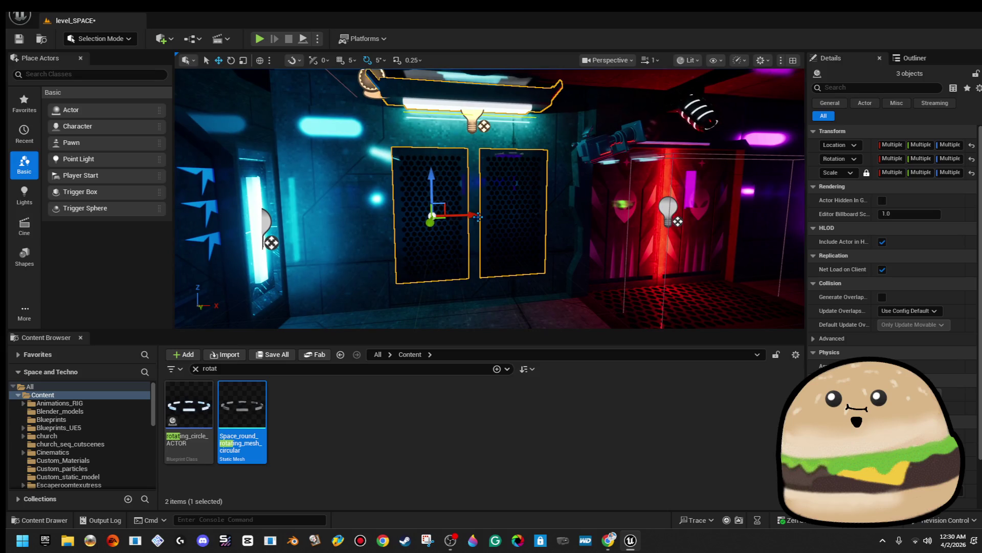
mouse_move(451, 217)
mouse_down()
mouse_move(506, 215)
mouse_move(517, 179)
mouse_move(449, 186)
mouse_move(506, 171)
mouse_move(492, 176)
mouse_up()
mouse_move(302, 215)
mouse_down()
mouse_move(593, 234)
mouse_move(586, 194)
mouse_move(590, 235)
mouse_move(573, 236)
mouse_up()
click(310, 137)
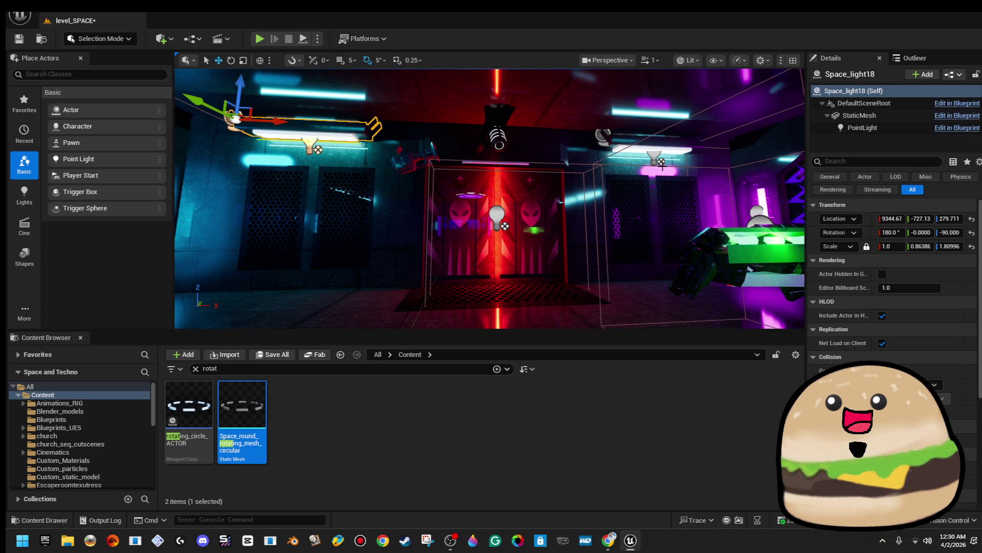
Step: Select the Space_light15 ceiling lamp's PointLight component
ctrl+click(663, 148)
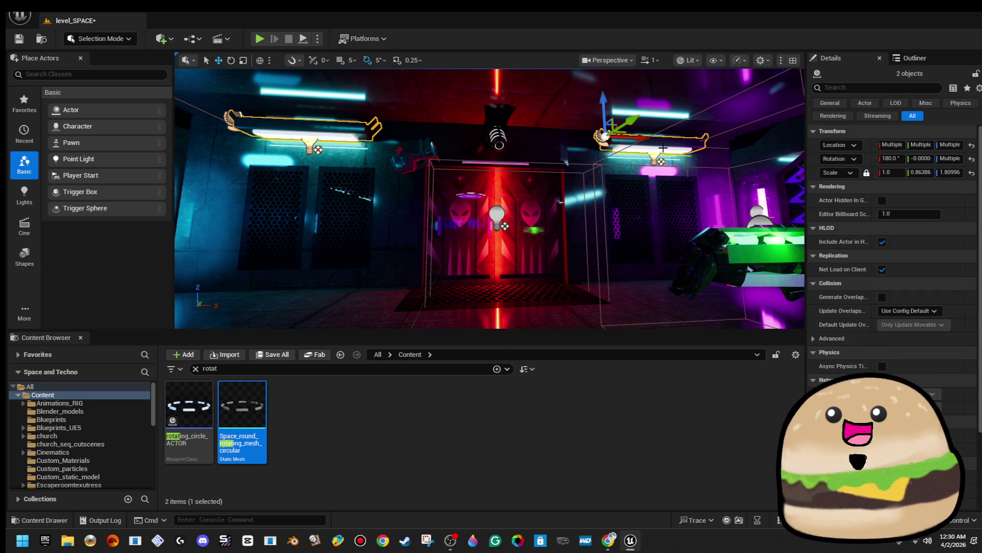
drag(491, 205, 689, 202)
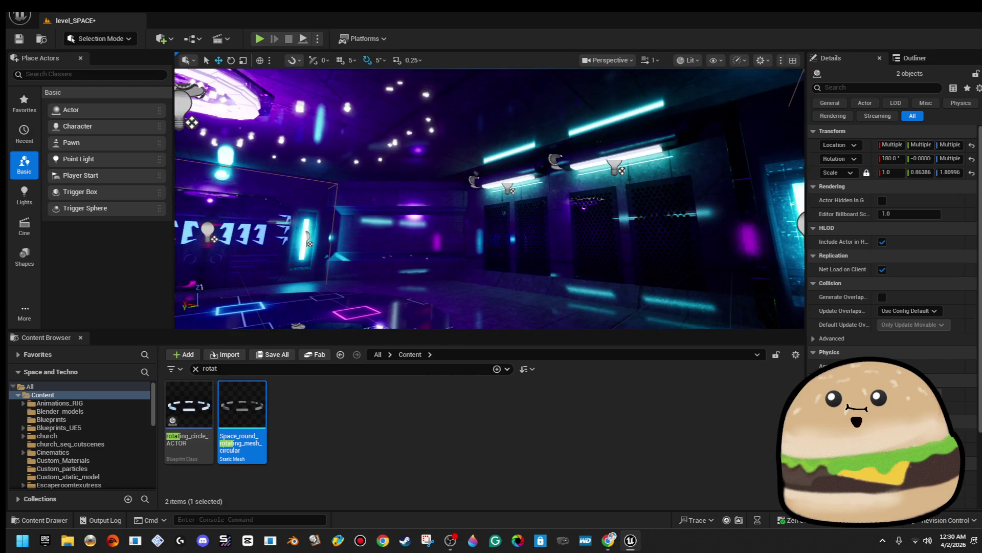
click(596, 157)
ctrl+click(579, 183)
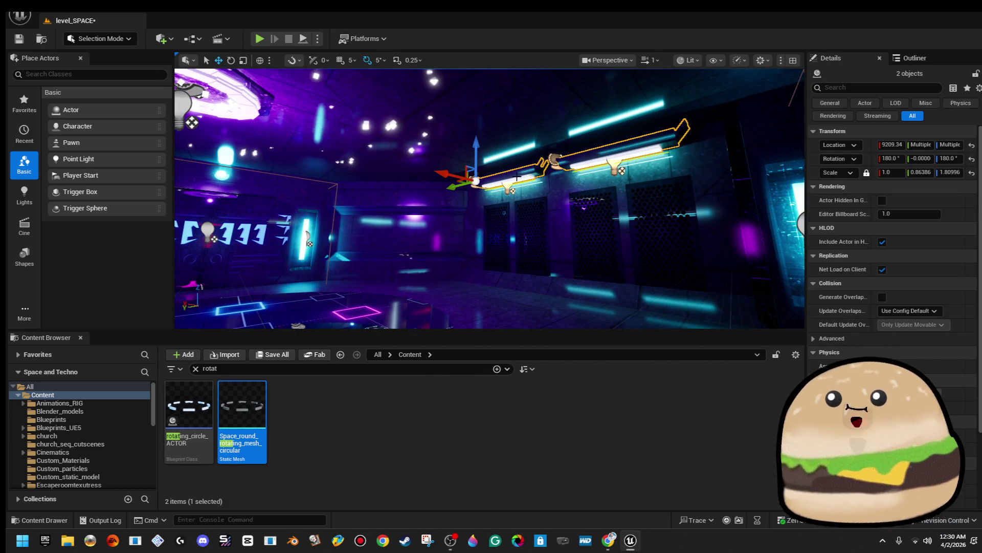
click(593, 161)
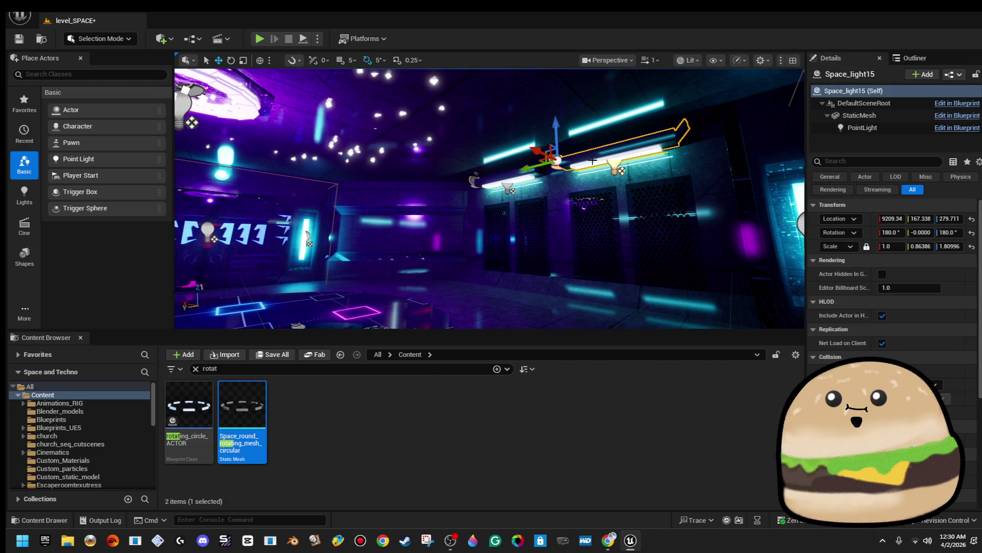
click(862, 129)
Step: Set the point light colour to orange (R 255, G 130, B 0) in the Color Picker
click(927, 303)
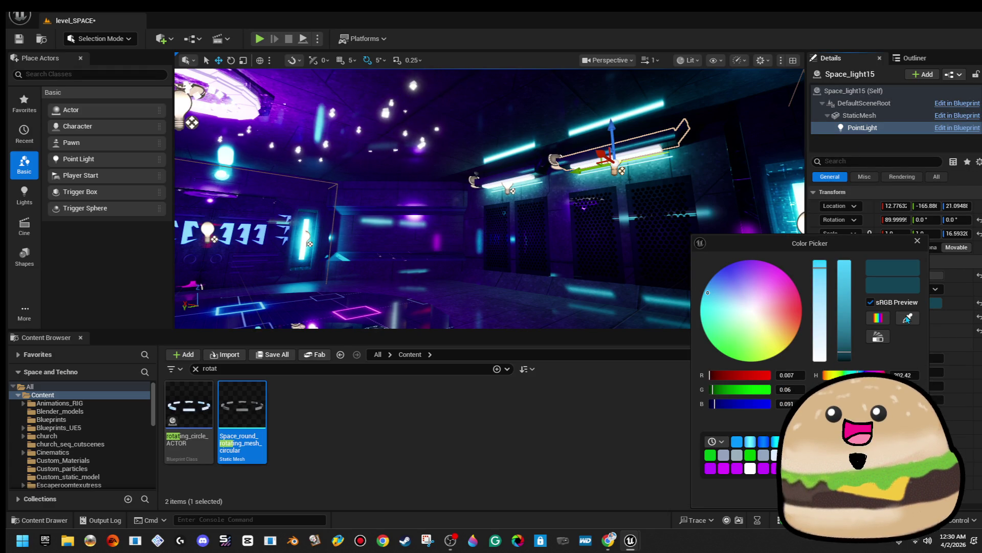
drag(759, 328, 783, 330)
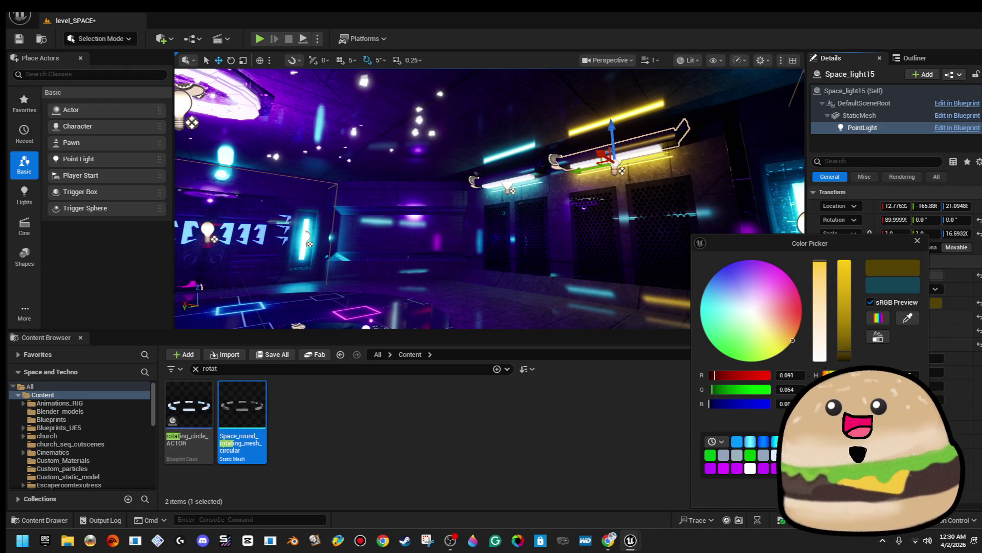
key(Return)
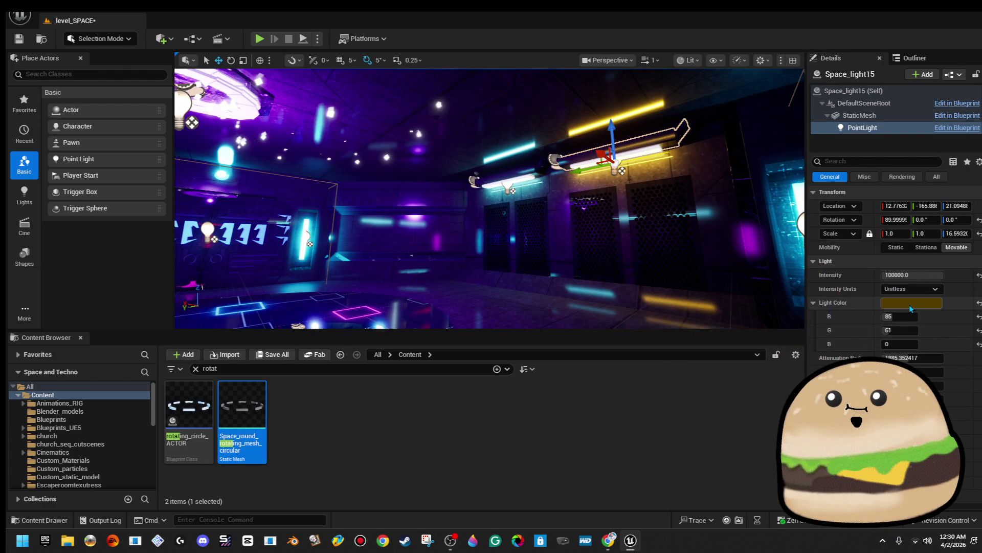
click(910, 305)
drag(827, 286, 834, 234)
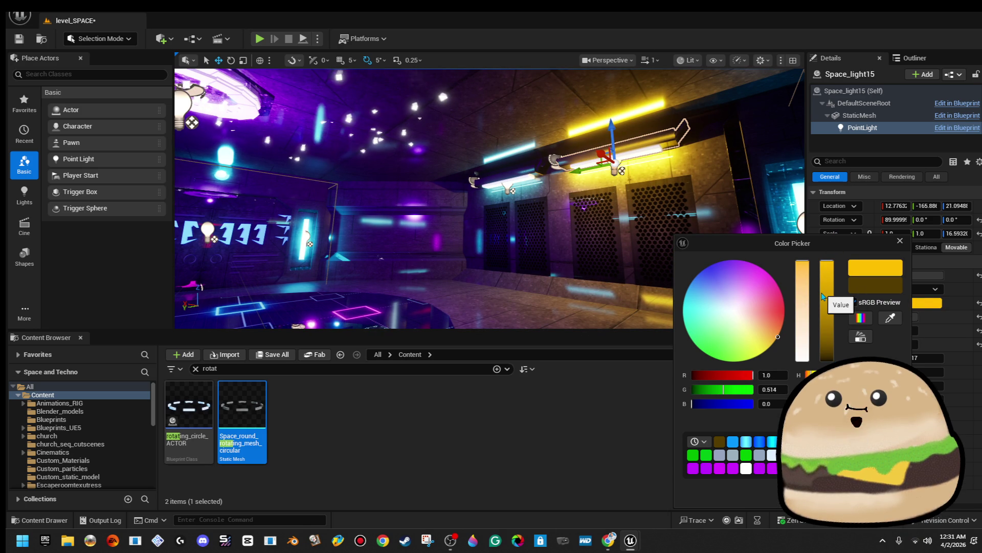
drag(725, 338, 686, 331)
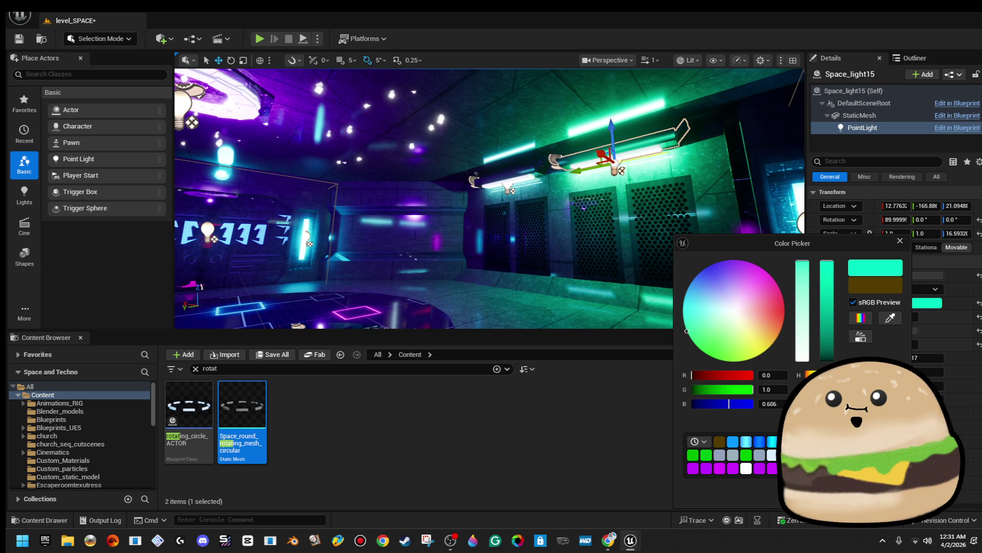
mouse_move(697, 343)
mouse_down()
mouse_move(763, 347)
mouse_move(781, 330)
mouse_up()
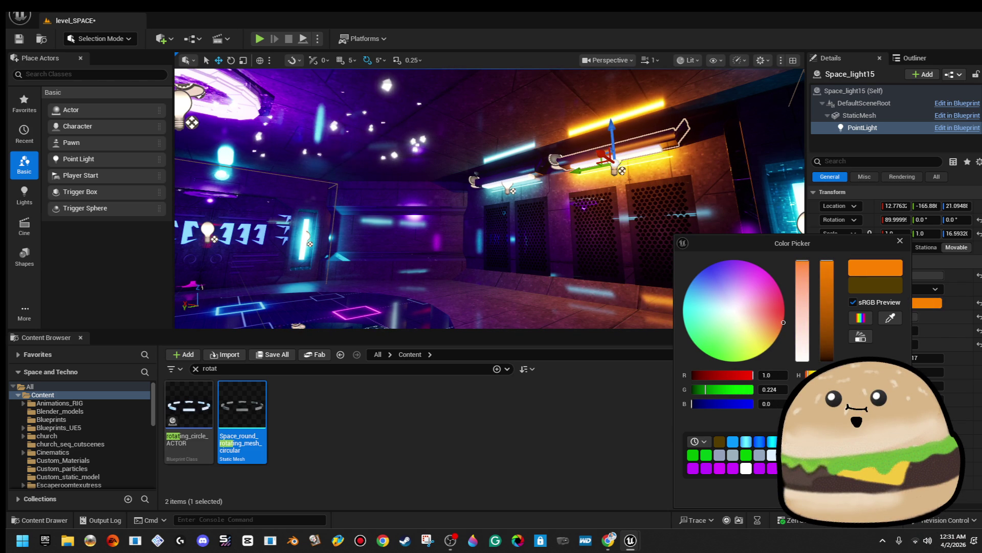
right_click(698, 280)
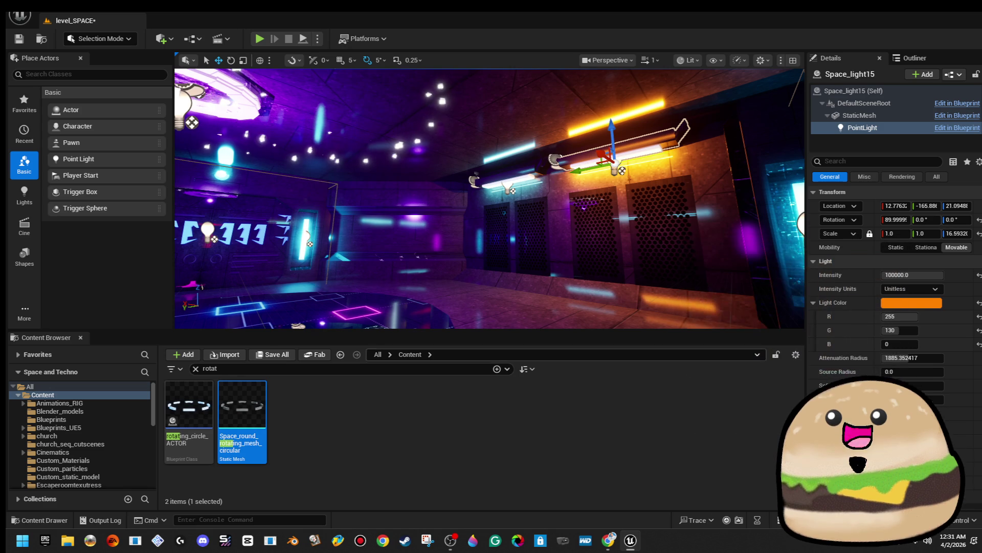
Step: Undo the last colour change and open the Light Color settings for Space_light14
key(w)
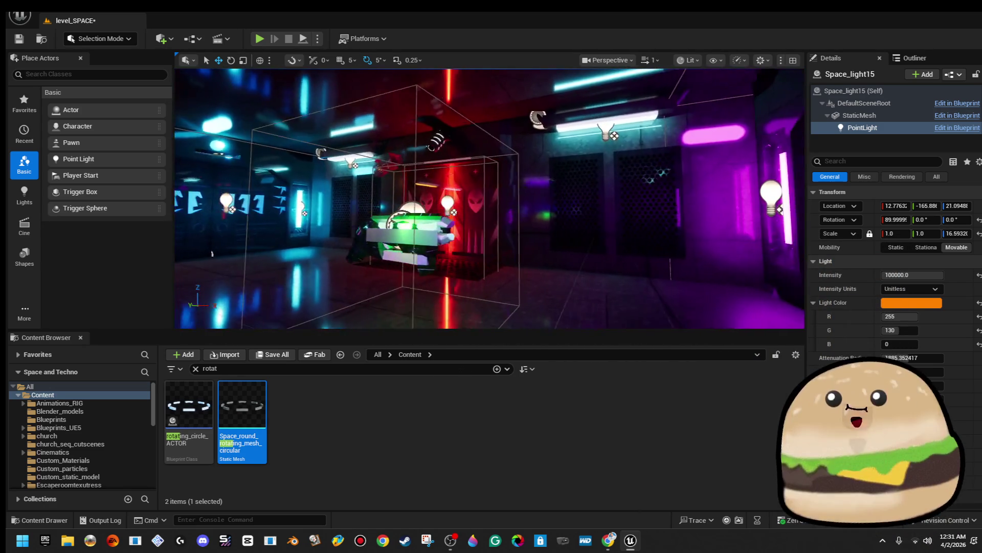
key(ctrl+z)
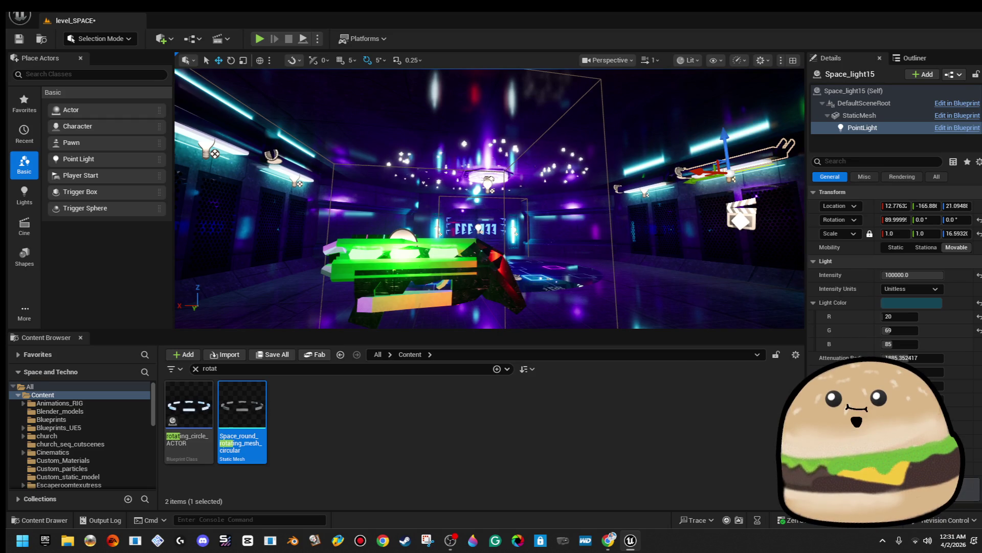
key(w)
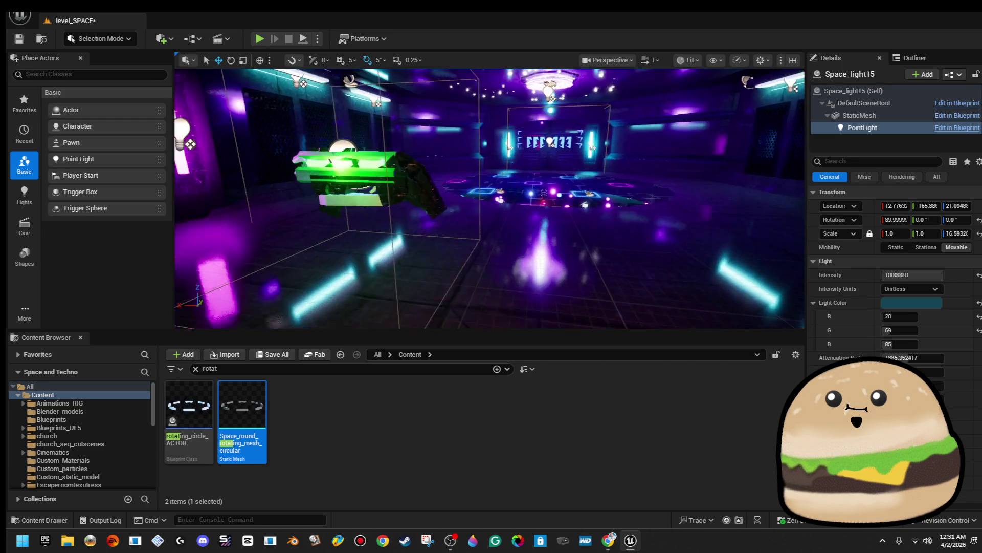
key(w)
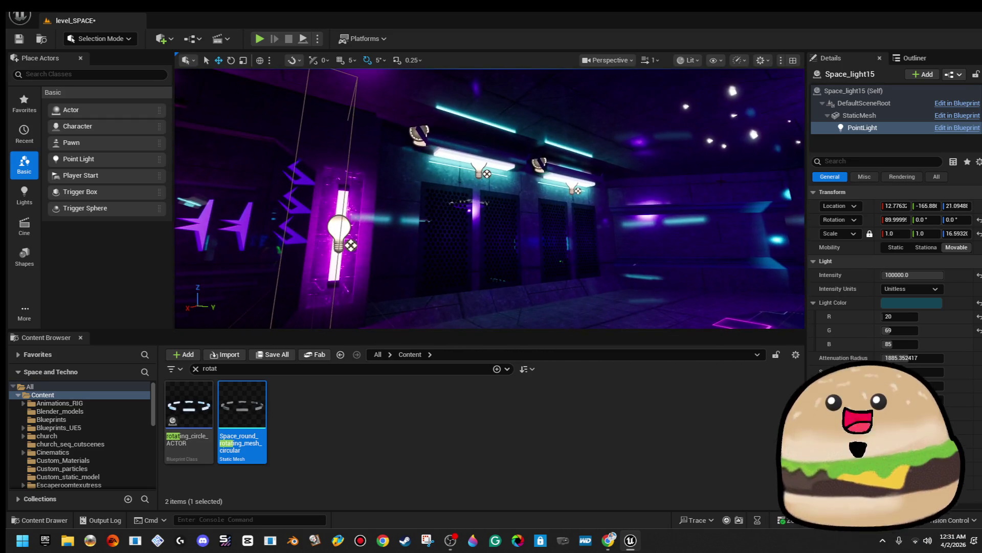
click(932, 306)
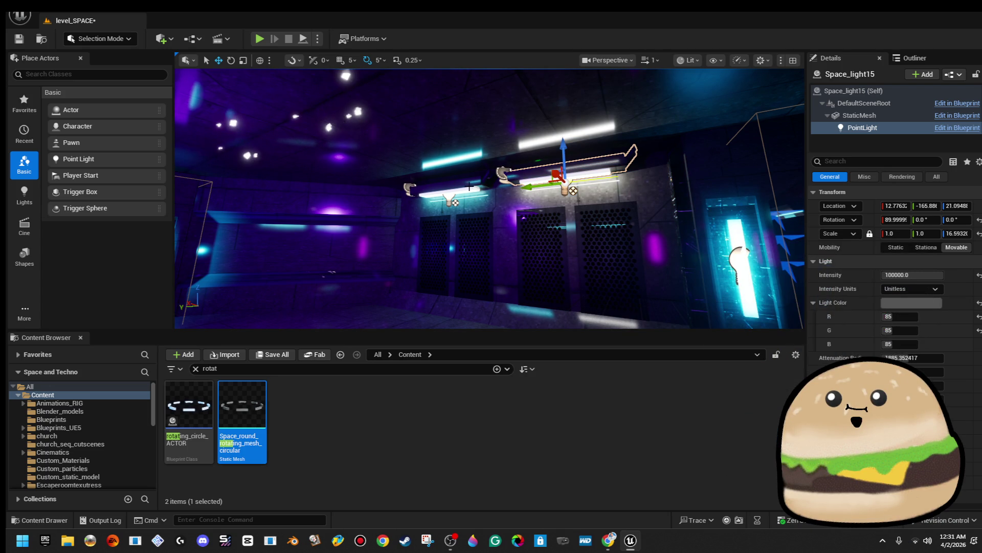
click(450, 197)
click(885, 127)
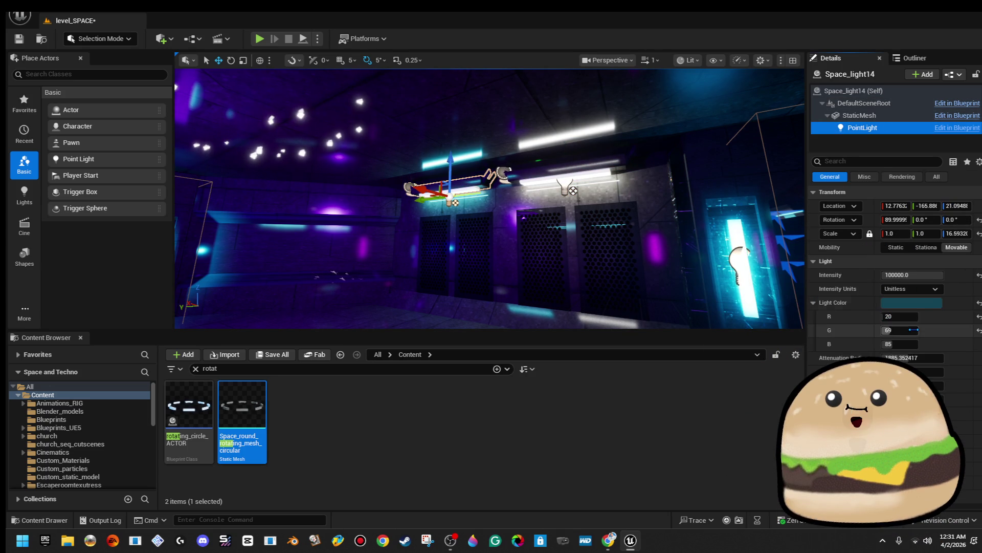
click(922, 303)
mouse_move(486, 205)
mouse_down()
mouse_move(379, 204)
mouse_move(502, 204)
mouse_up()
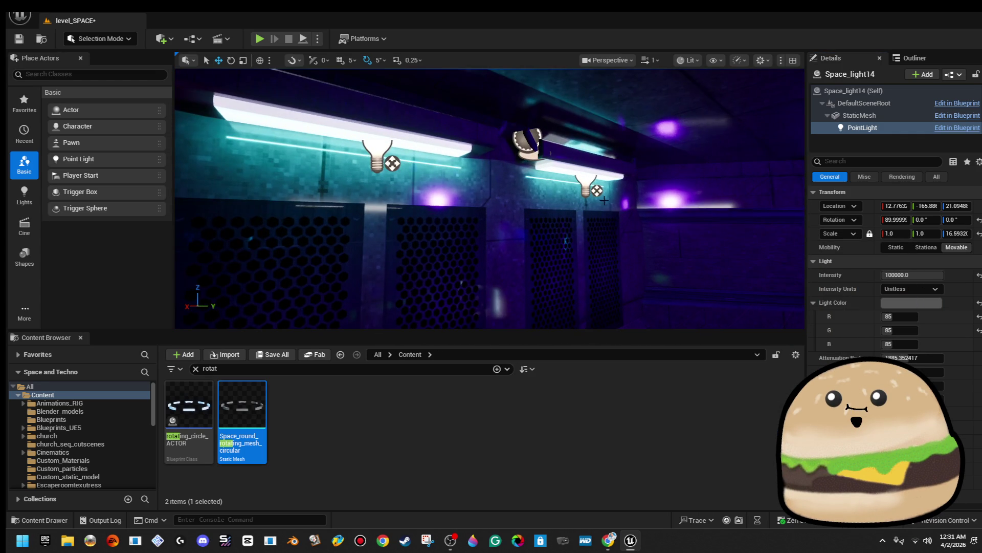
Step: Desaturate the point lights of Space_light16 and Space_light17 to grey
click(530, 143)
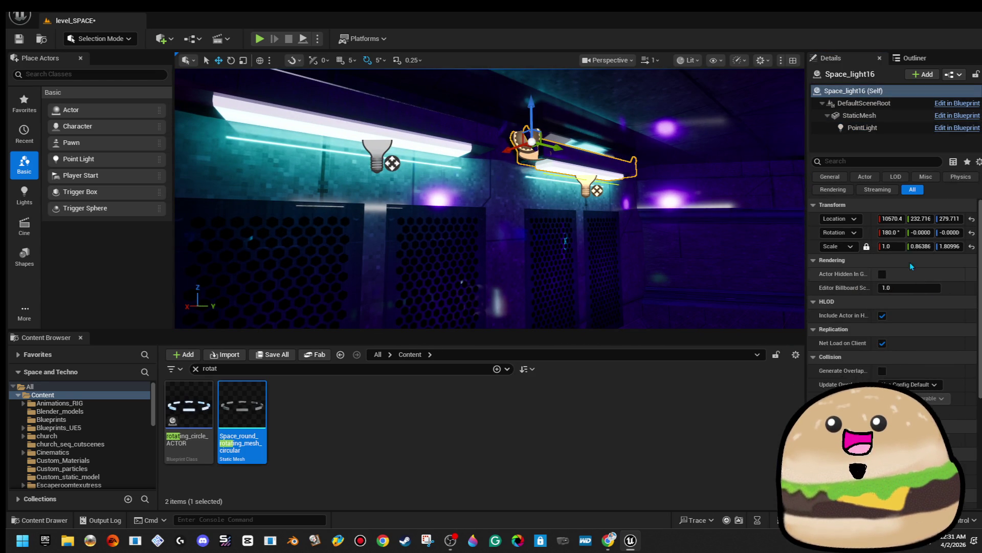
click(892, 132)
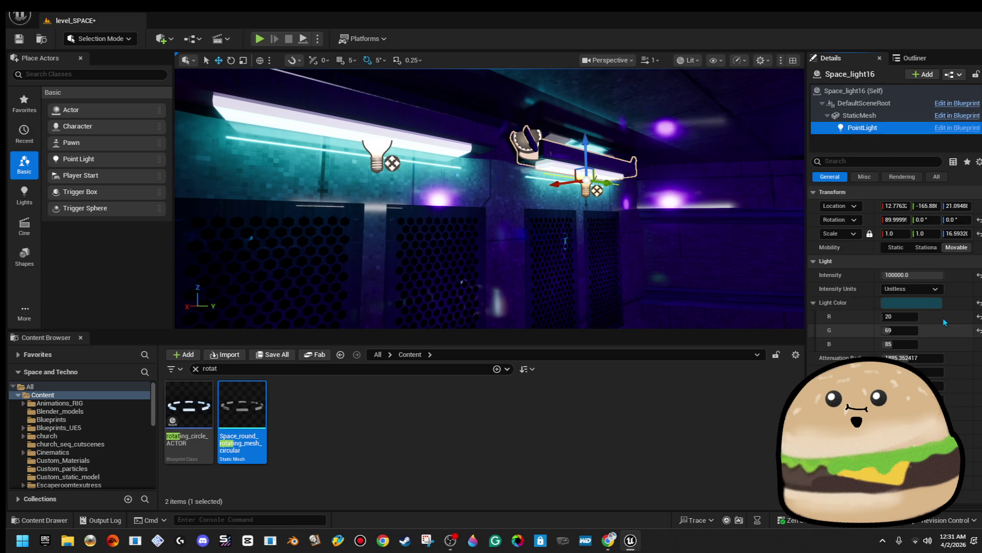
click(925, 304)
click(817, 353)
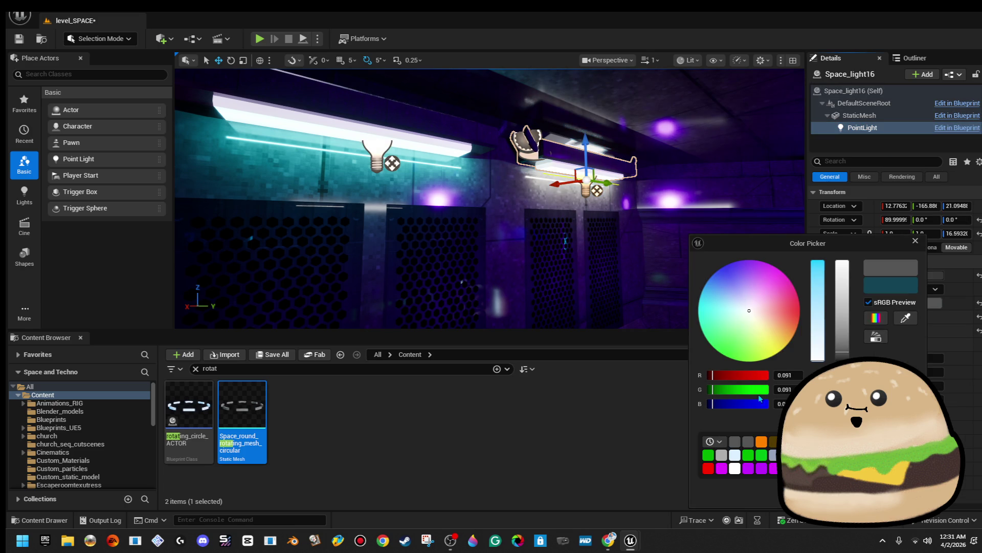
click(368, 137)
click(863, 128)
click(904, 307)
click(797, 352)
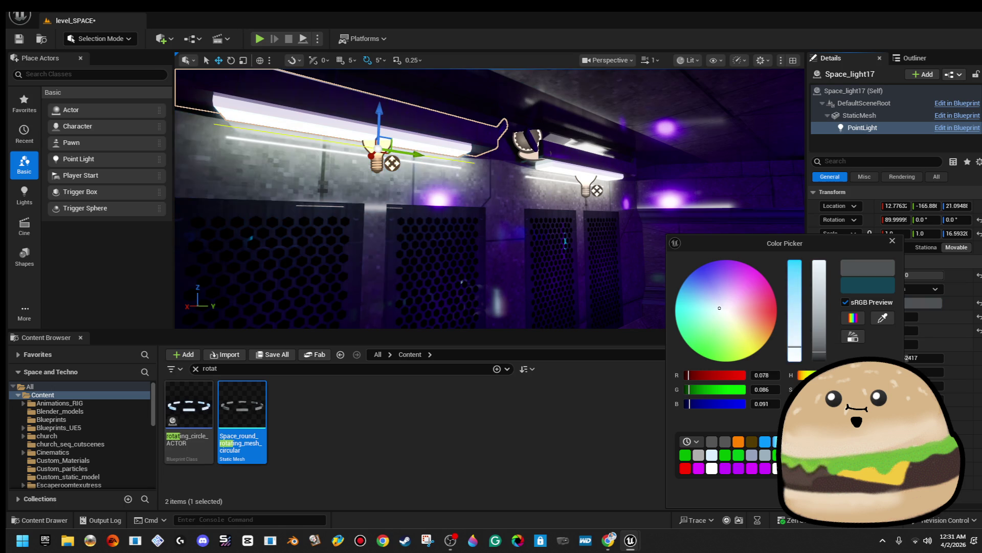
mouse_move(489, 205)
mouse_down()
mouse_move(307, 205)
mouse_move(256, 215)
mouse_up()
Step: Desaturate Space_light34 and Space_light18 to grey, then select Space_light16 with a wall panel
click(742, 154)
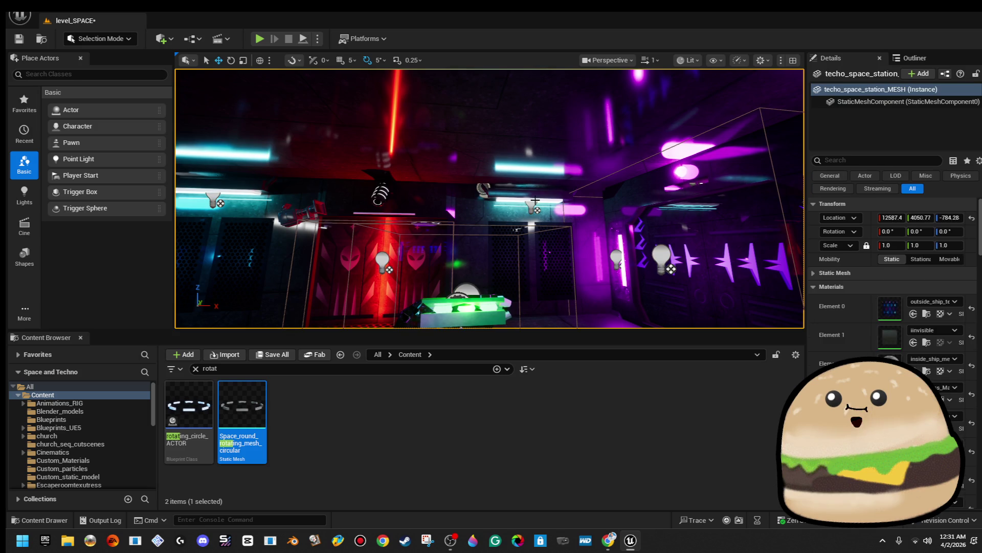
click(533, 208)
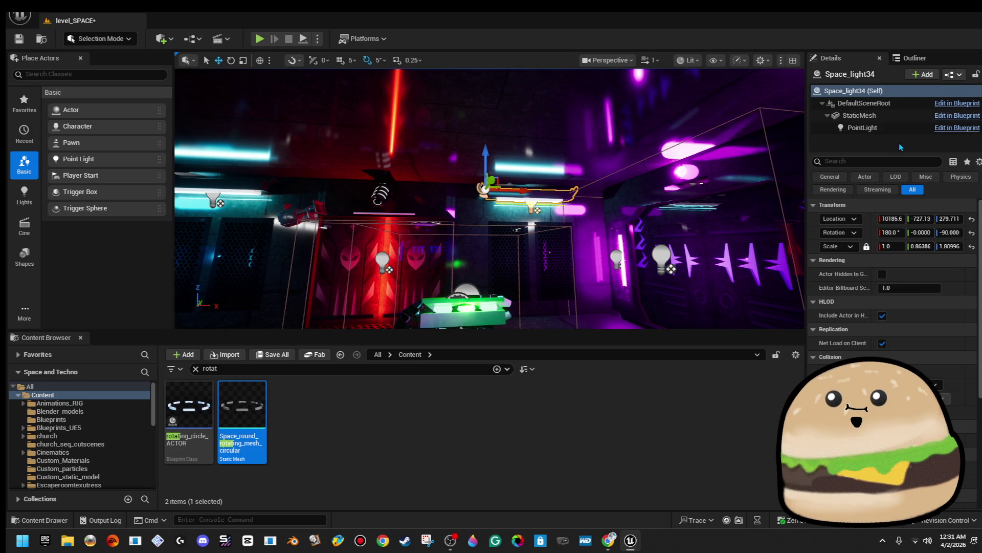
click(893, 129)
click(919, 302)
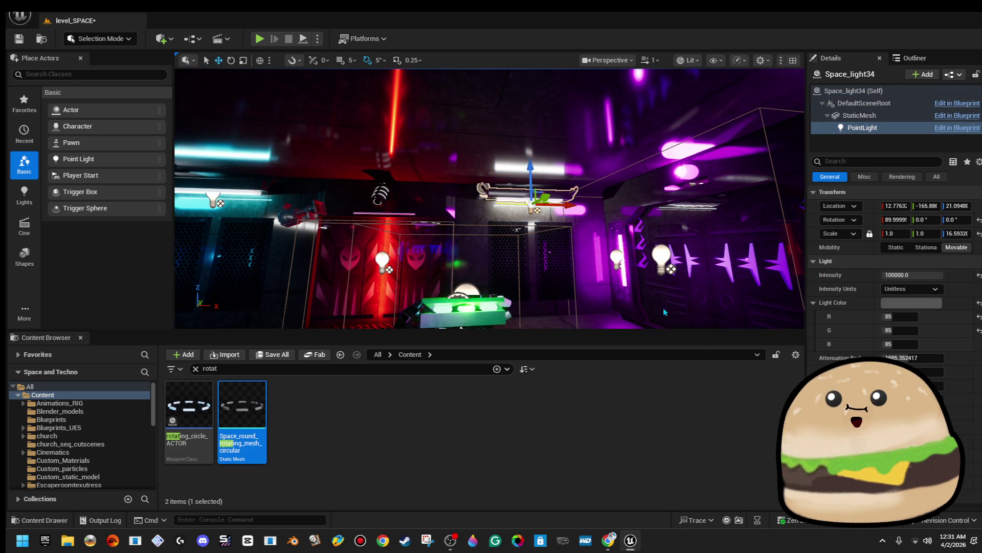
click(486, 160)
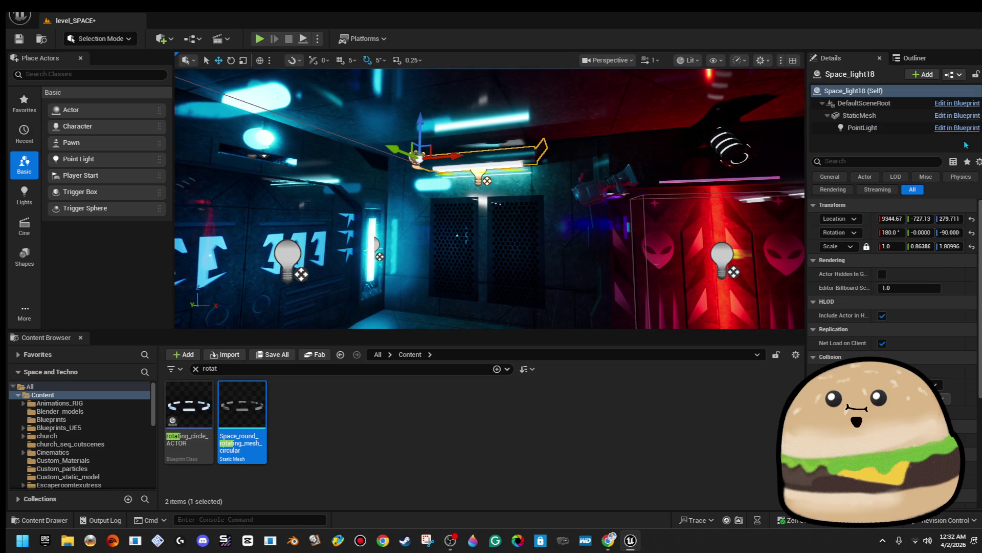
click(893, 129)
click(932, 305)
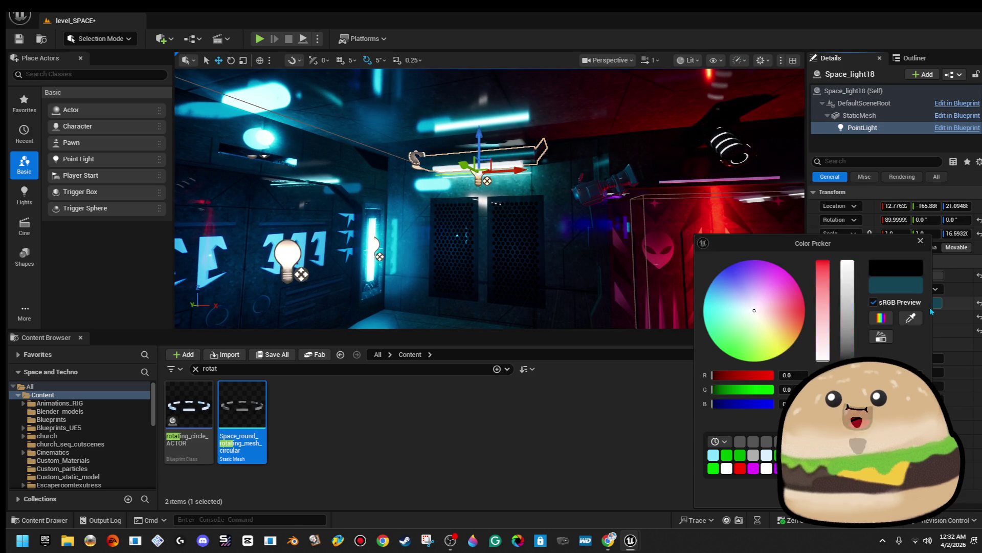
drag(825, 338, 823, 360)
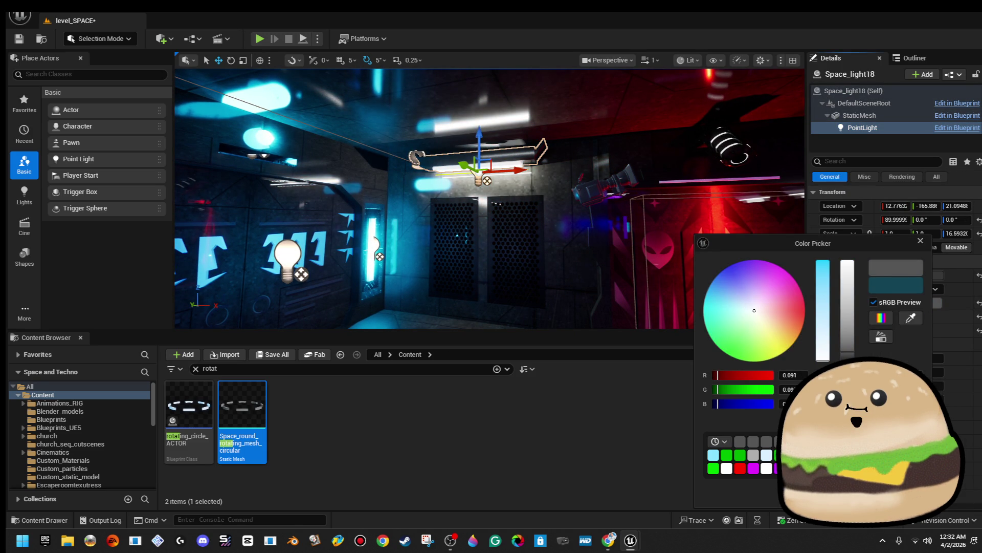
key(Return)
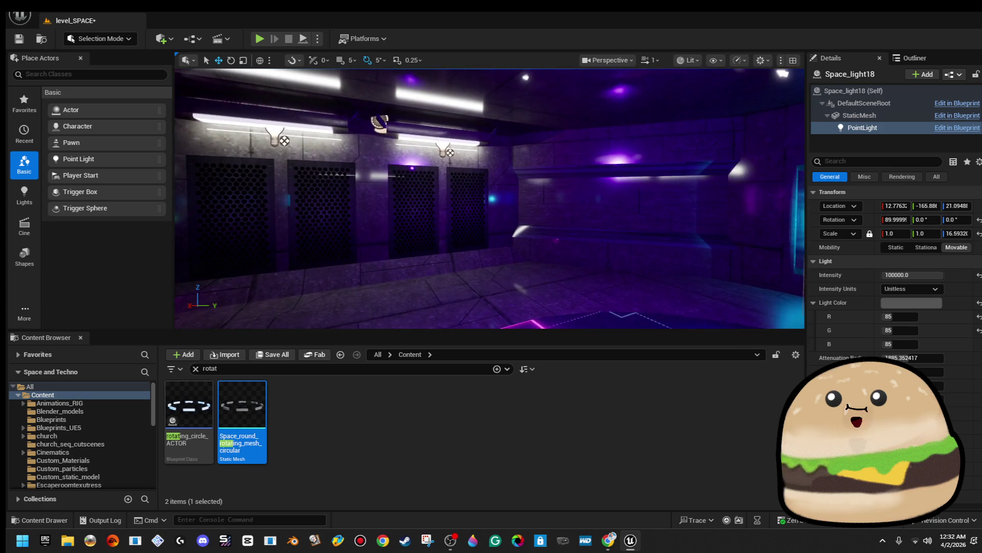
click(445, 156)
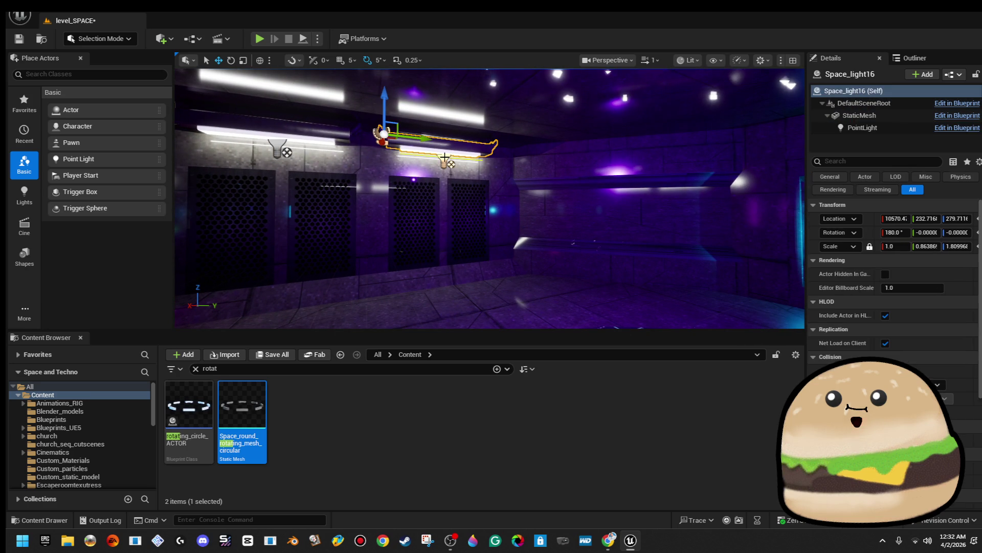
ctrl+click(468, 225)
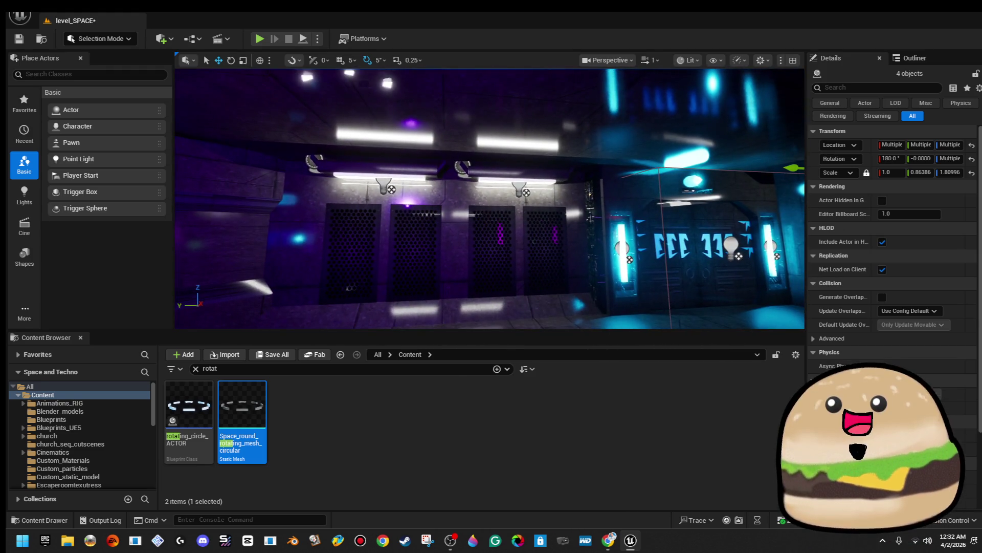
Step: Save the level
click(457, 171)
ctrl+click(363, 174)
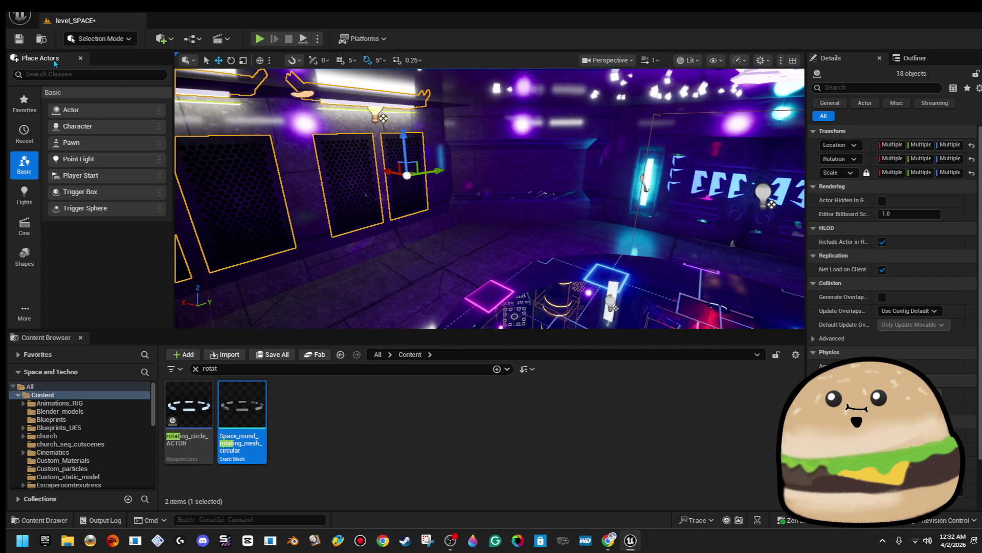
click(19, 38)
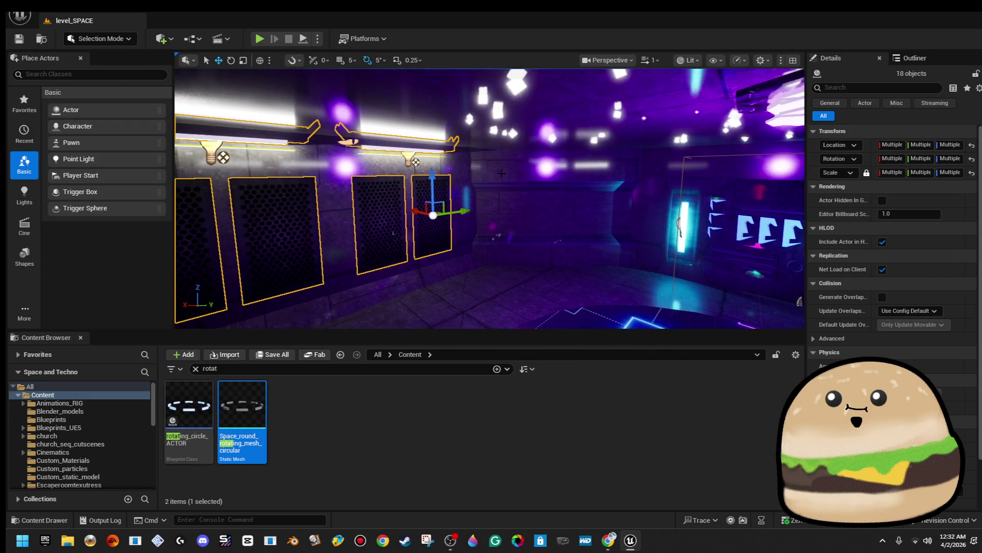
Step: Rotate the ceiling fixture and two wall panels about 40° and shift them up and right
click(431, 215)
ctrl+click(379, 225)
ctrl+click(424, 154)
drag(307, 174, 343, 189)
mouse_move(380, 145)
mouse_down()
mouse_move(365, 148)
mouse_move(508, 145)
mouse_up()
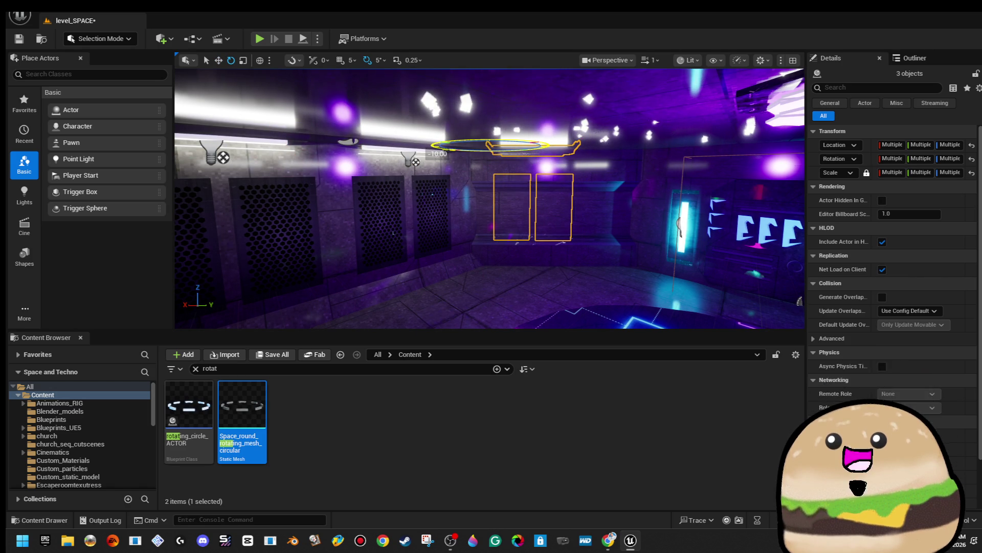
scroll(502, 139, up, 5)
key(f)
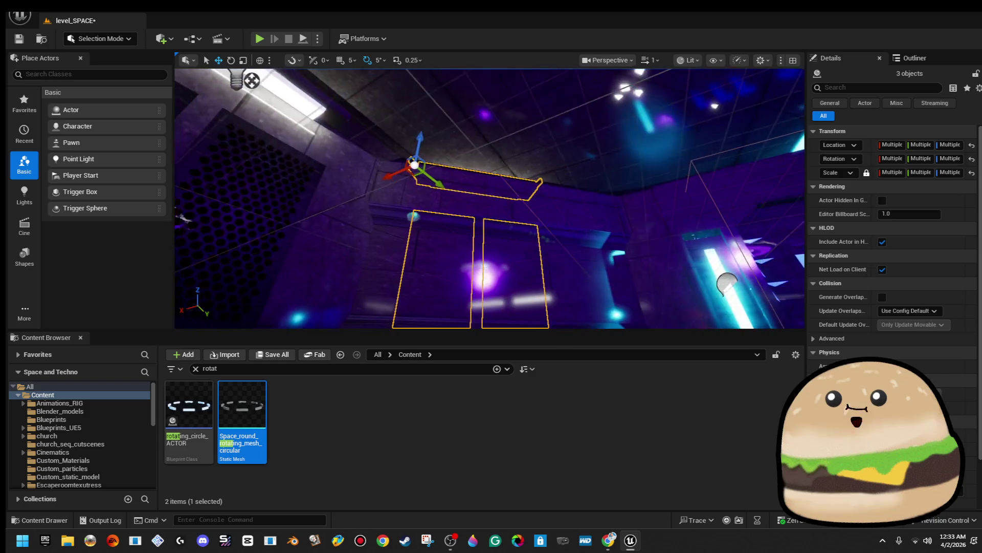
mouse_move(416, 165)
mouse_down()
mouse_move(445, 152)
mouse_move(435, 149)
mouse_up()
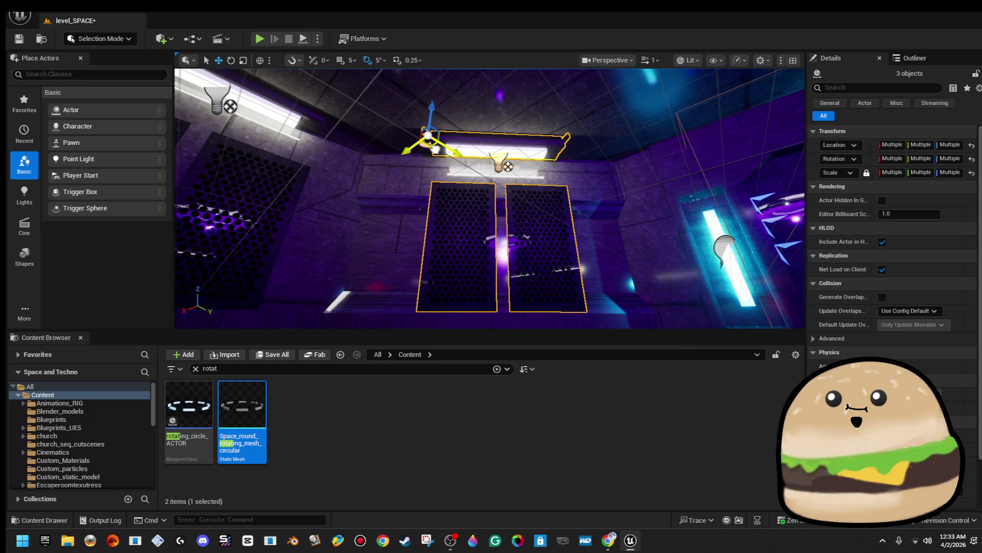
click(456, 246)
Step: Select wall panel Plane44, switch to local rotation, slide it left, then delete it
click(517, 221)
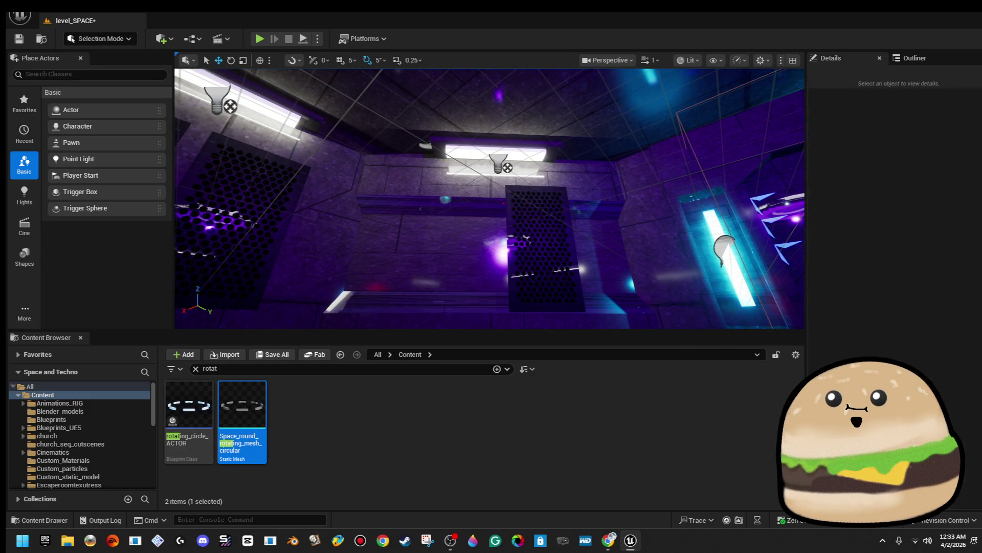
key(e)
click(260, 60)
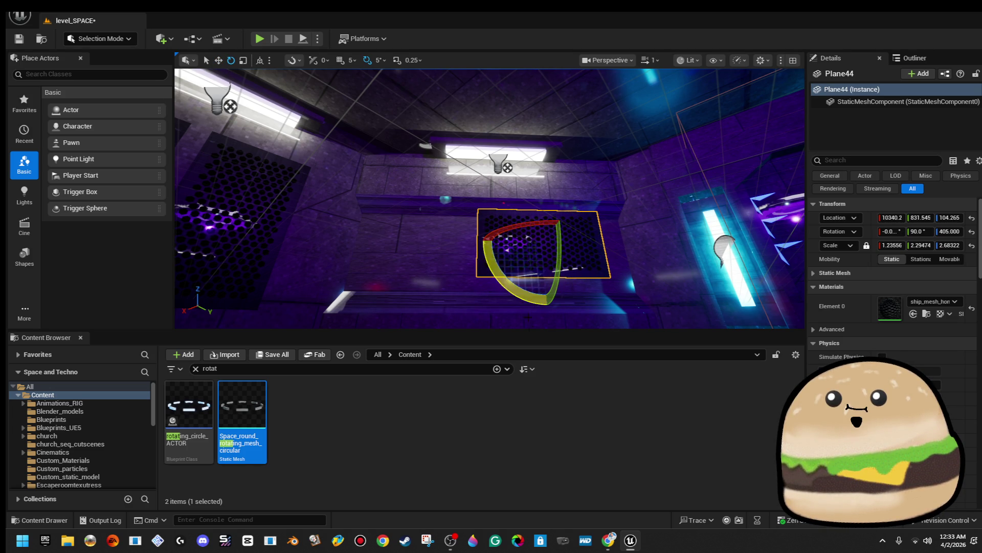
mouse_move(540, 277)
mouse_down()
mouse_move(491, 220)
mouse_move(550, 276)
mouse_up()
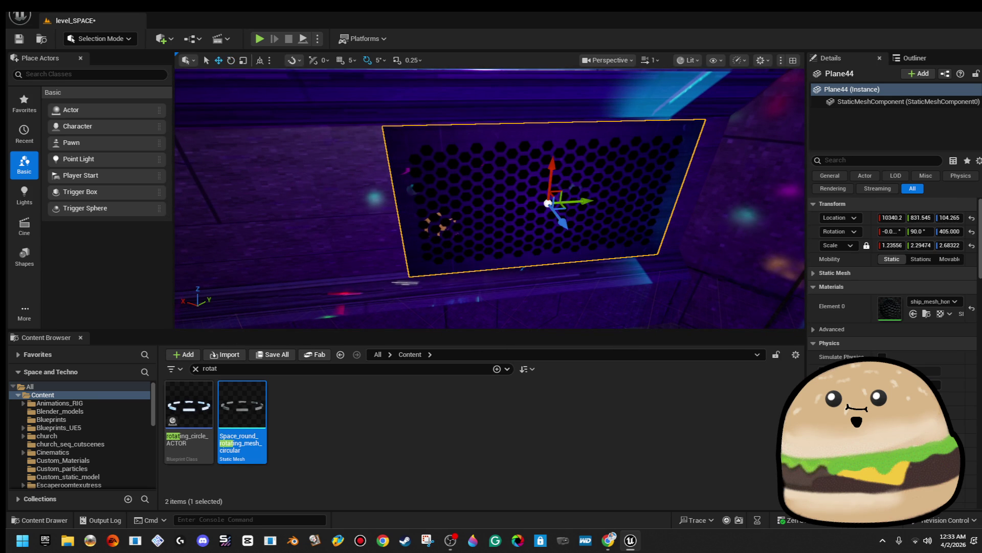
mouse_move(563, 209)
mouse_down()
mouse_move(479, 193)
mouse_move(453, 207)
mouse_move(512, 184)
mouse_up()
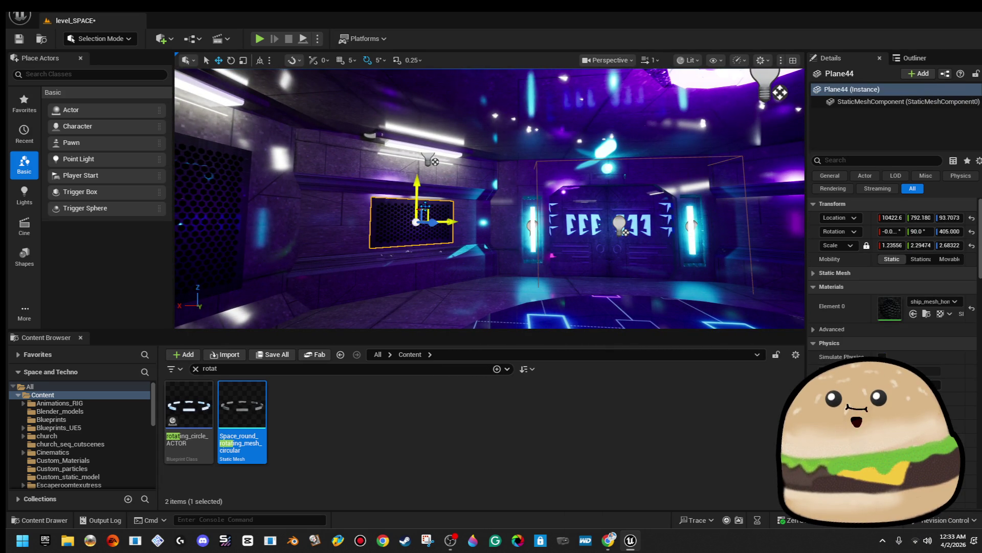
key(Delete)
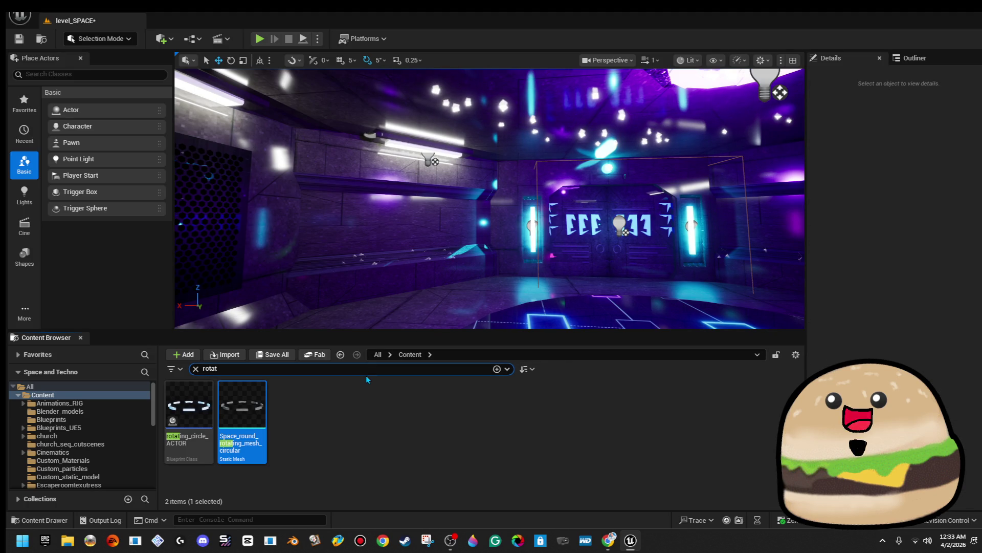
Step: Search 'monitor' and place space_monitor_tv_screen_camera_MESH in the room, discarding a wrongly placed monitor
key(ctrl+a)
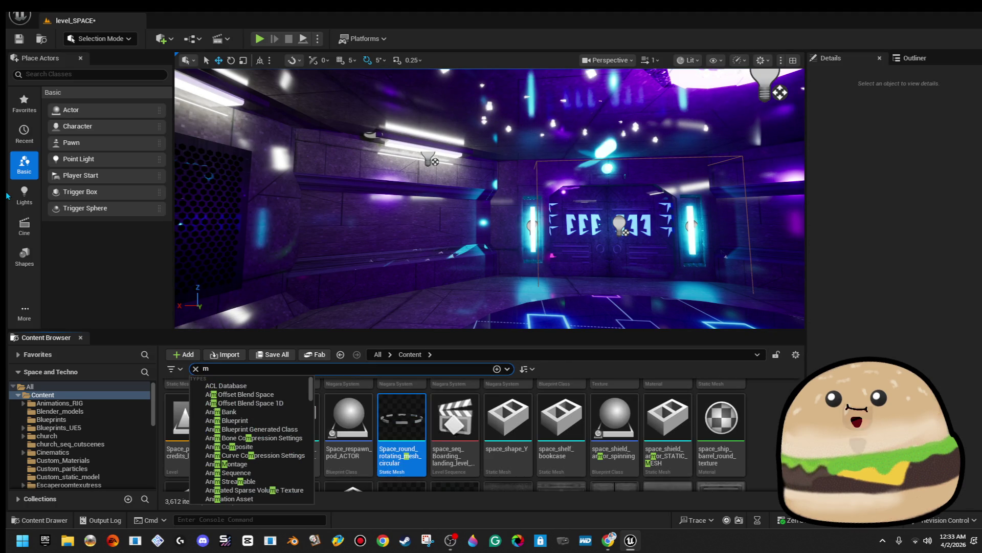
text(obi)
text(nitor)
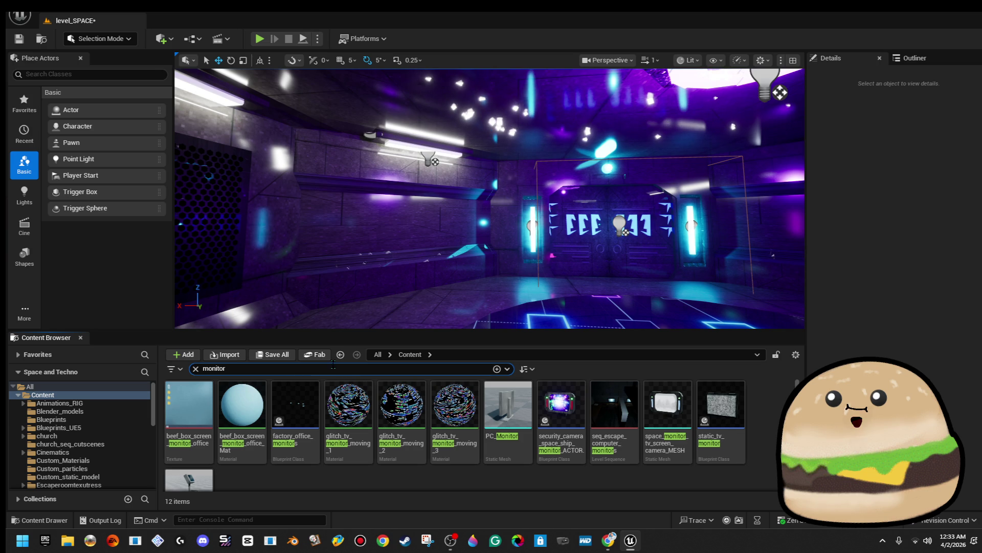
mouse_move(722, 404)
mouse_down()
mouse_move(747, 404)
mouse_move(435, 231)
mouse_move(468, 243)
mouse_move(455, 223)
mouse_move(477, 224)
mouse_up()
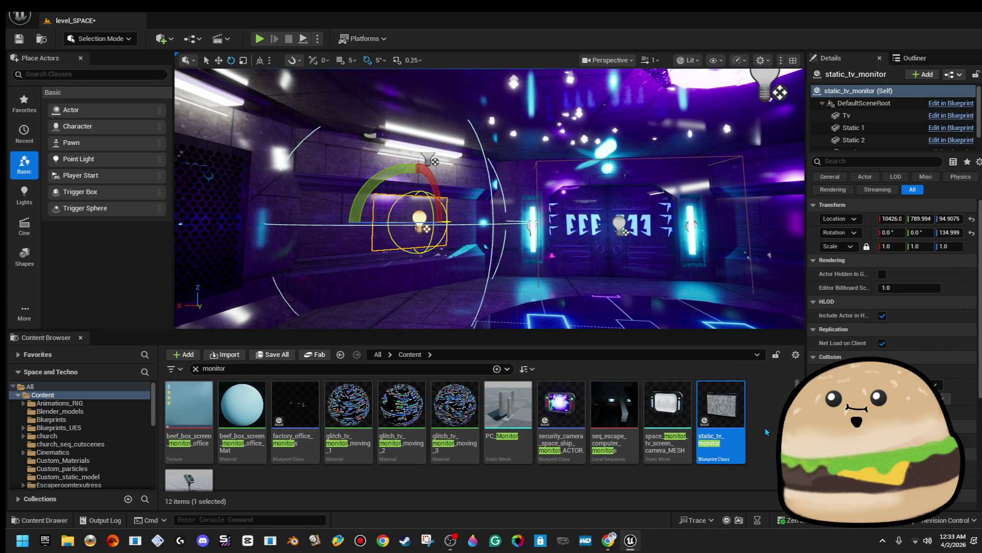
key(Delete)
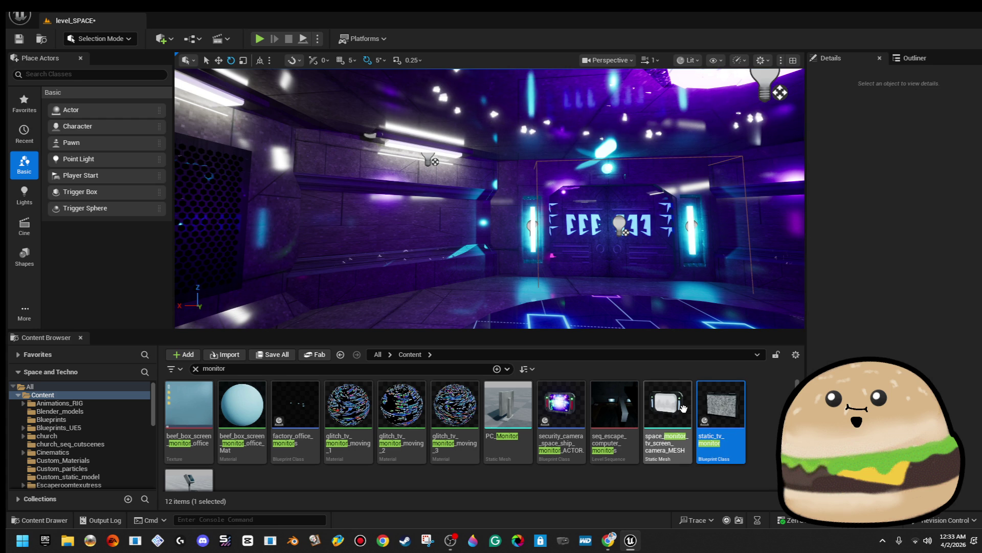
mouse_move(595, 351)
mouse_down()
mouse_move(486, 256)
mouse_move(405, 248)
mouse_move(455, 246)
mouse_move(412, 261)
mouse_up()
Step: Scale the monitor down to screen size and orbit to check it edge-on
key(r)
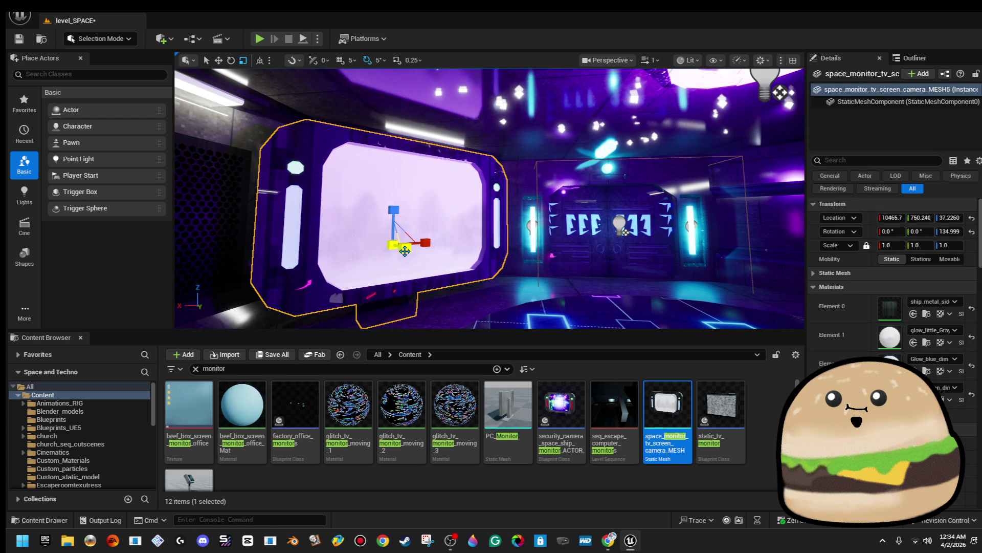
drag(391, 244, 368, 255)
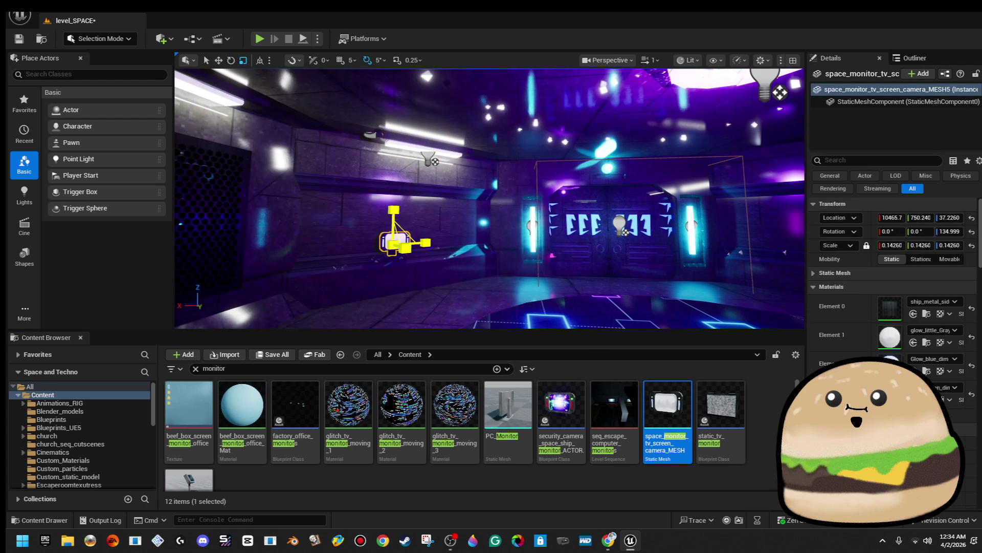
drag(490, 198, 318, 205)
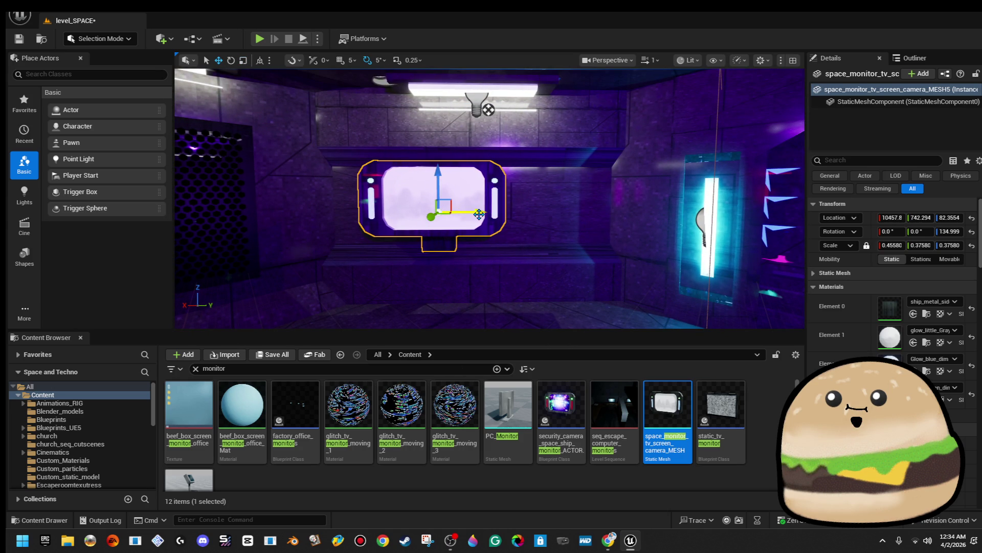
mouse_move(509, 212)
mouse_down()
mouse_move(543, 223)
mouse_move(484, 101)
mouse_up()
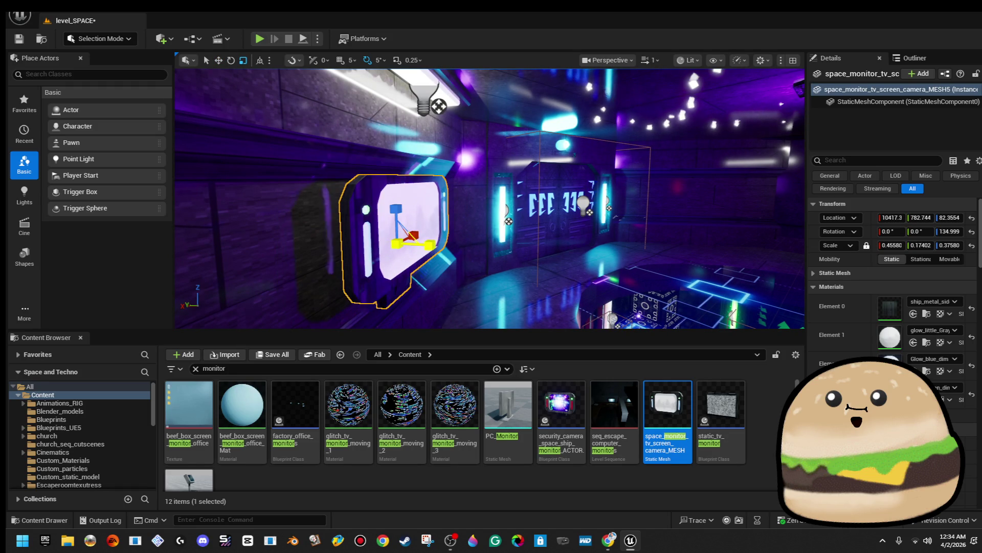
drag(484, 101, 318, 109)
Step: Apply a Vending_machine material to the monitor's screen element
key(w)
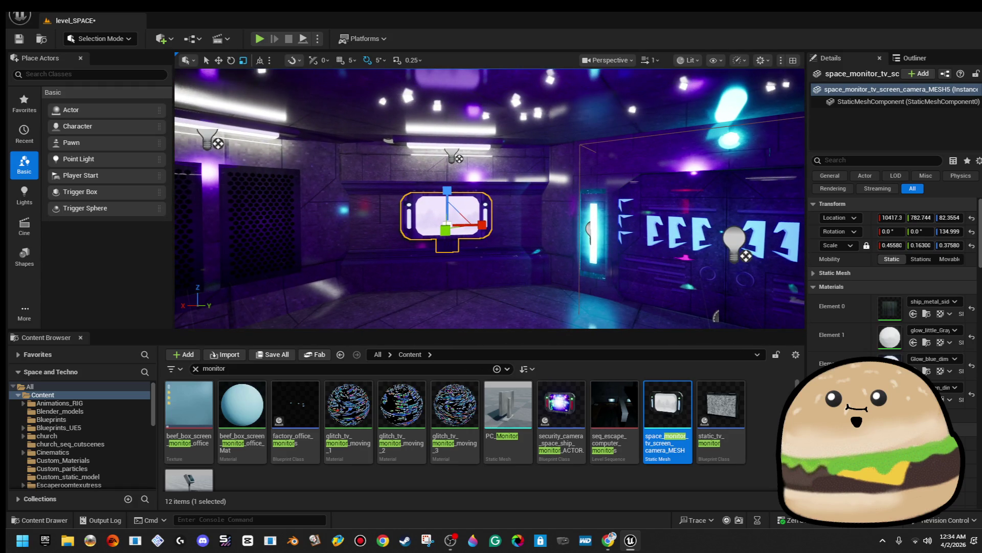
click(950, 330)
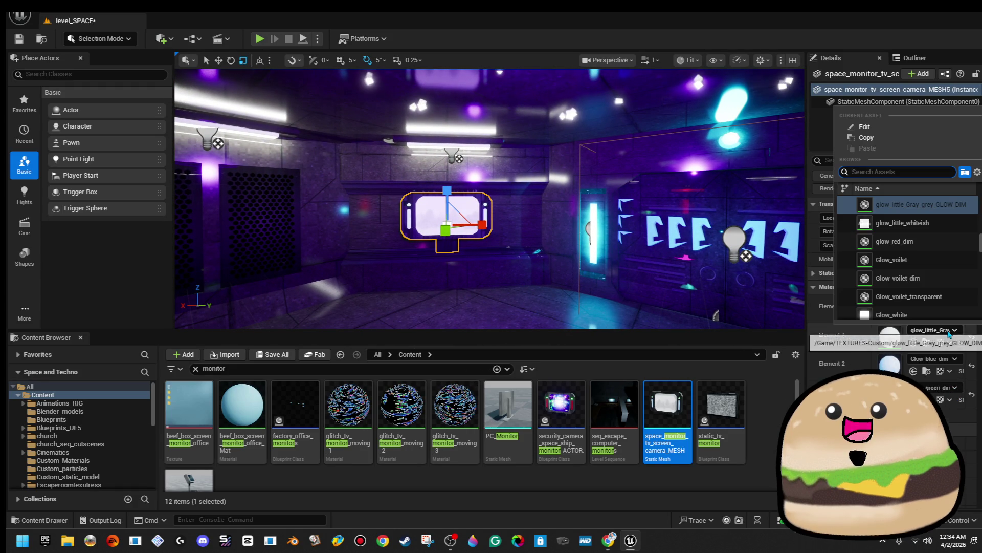
text(vend)
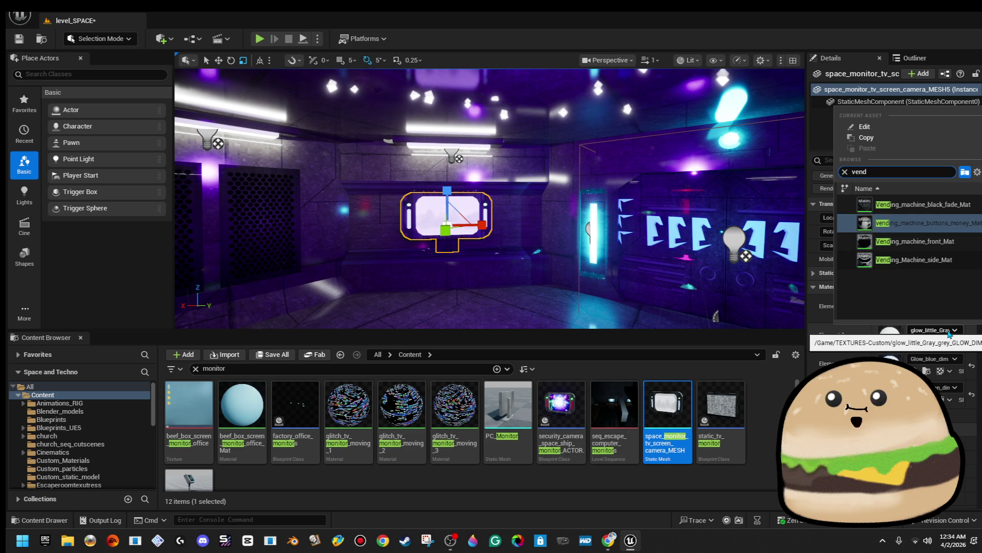
key(Return)
Step: Duplicate the monitor to the right and turn it 90°, then undo the change
key(w)
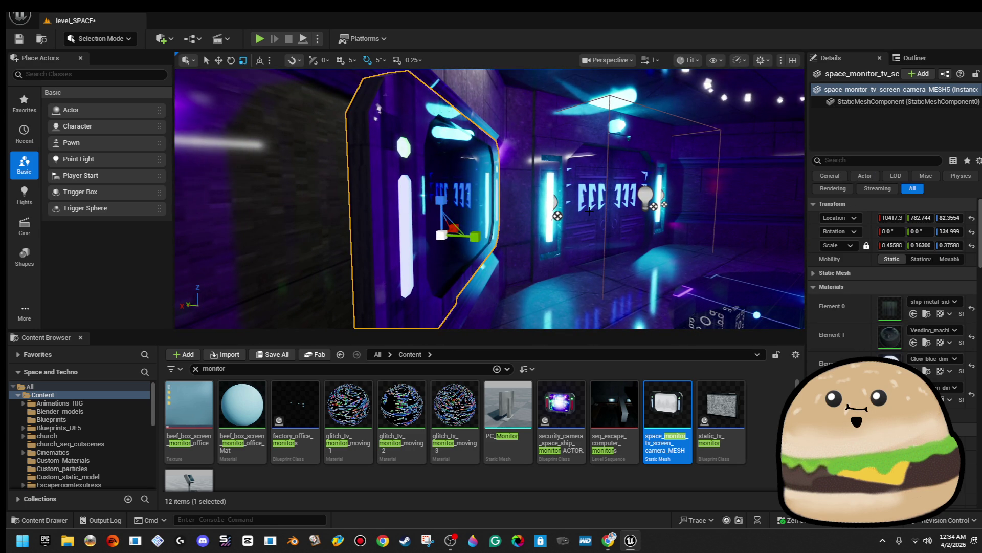
key(w)
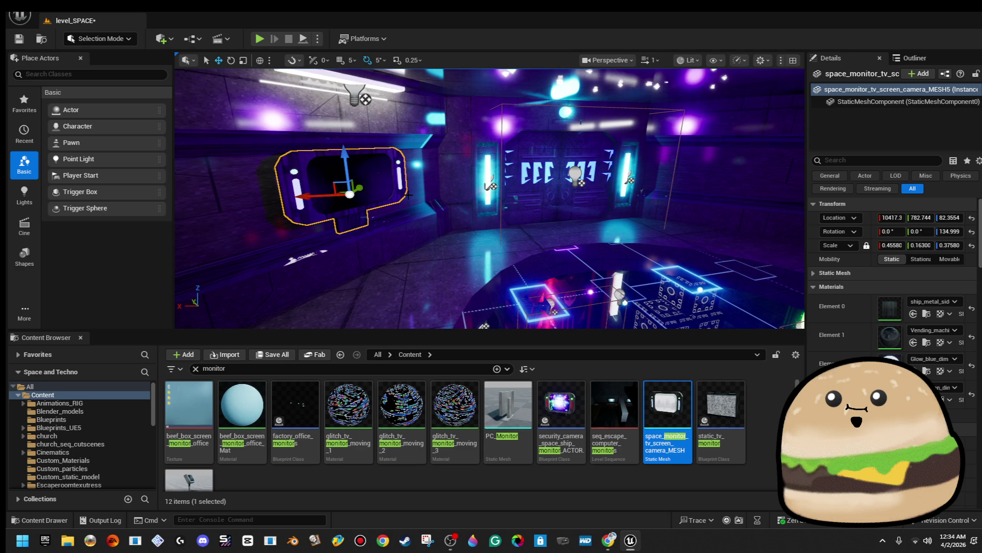
drag(307, 196, 615, 208)
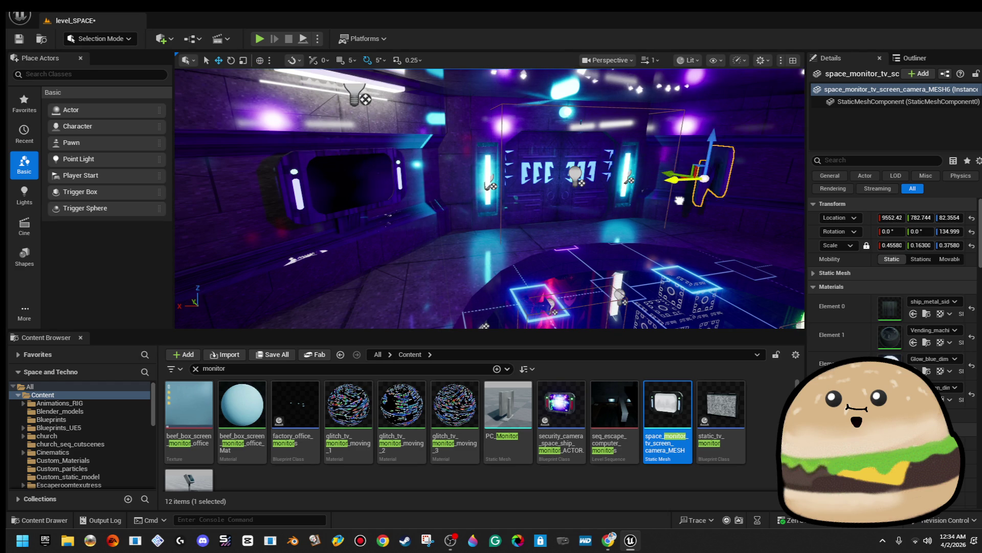
key(f)
key(e)
drag(381, 240, 369, 210)
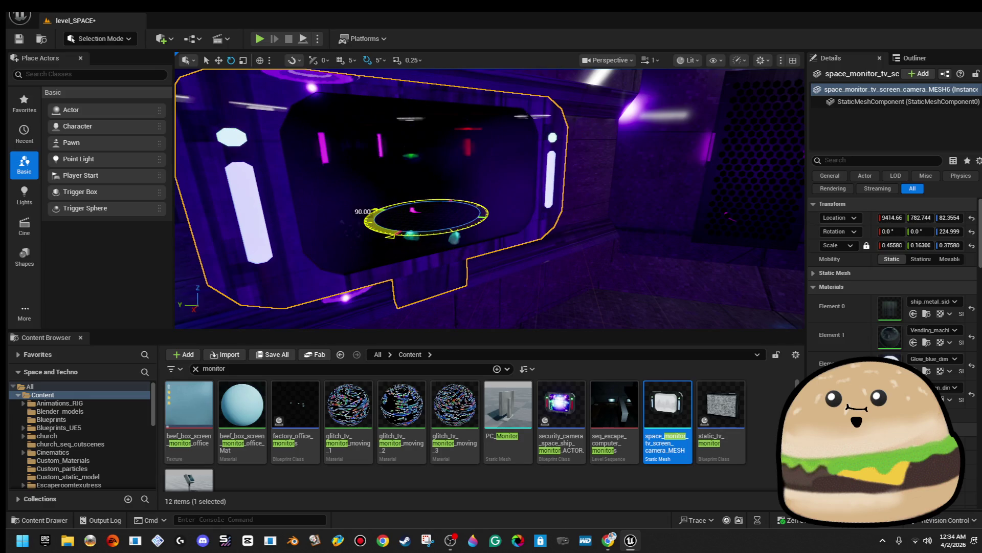
key(Escape)
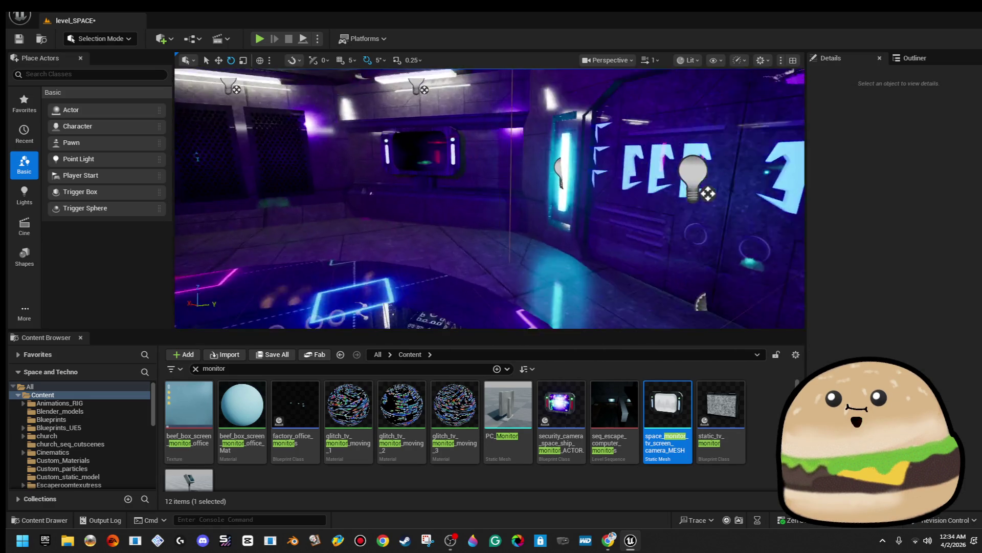
key(ctrl+z)
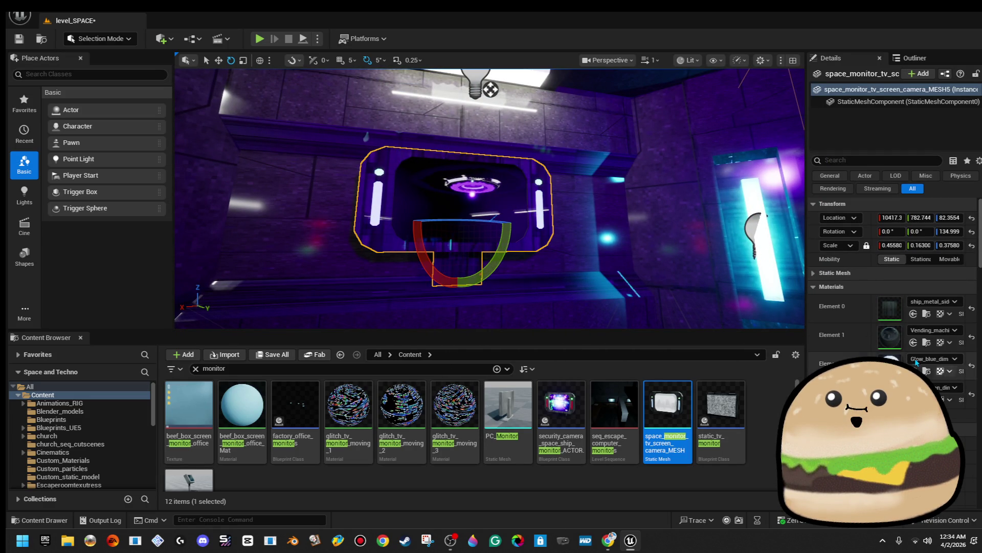
Step: Assign the glitch_tv_monitor material to the screen's Element 1 via a 'tv' search
click(926, 331)
text(mon)
key(BackSpace)
key(BackSpace)
key(BackSpace)
text(tv)
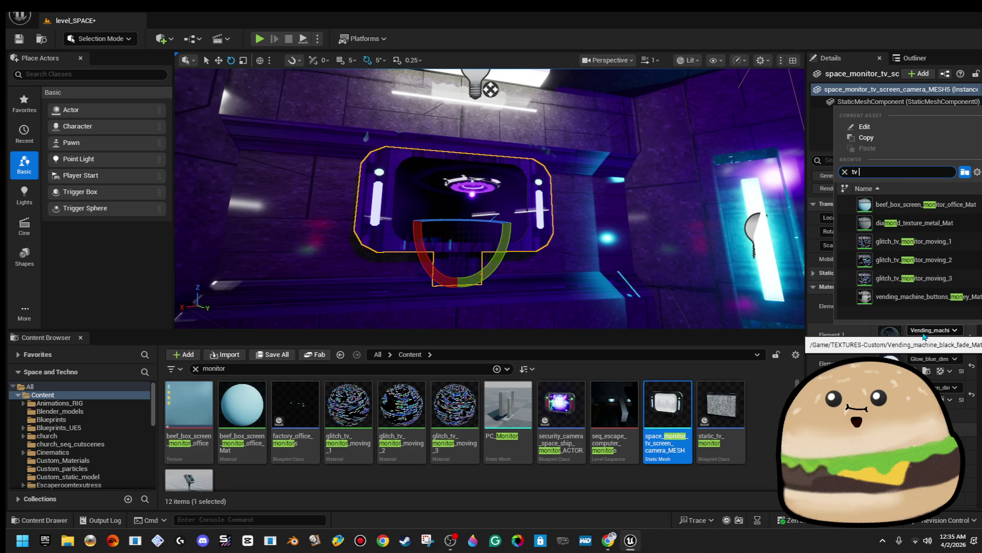
click(914, 204)
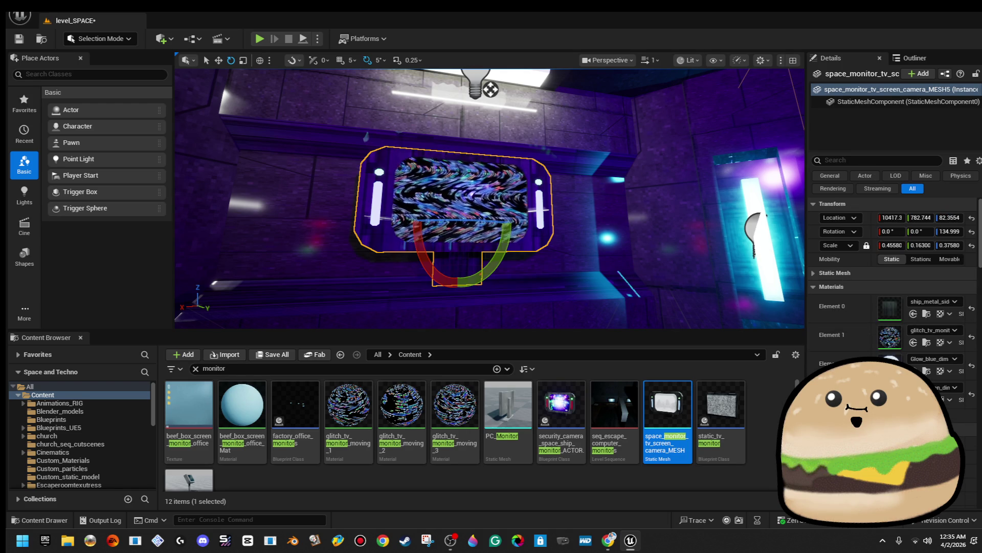
mouse_move(489, 198)
mouse_down()
mouse_move(384, 198)
mouse_move(486, 198)
mouse_up()
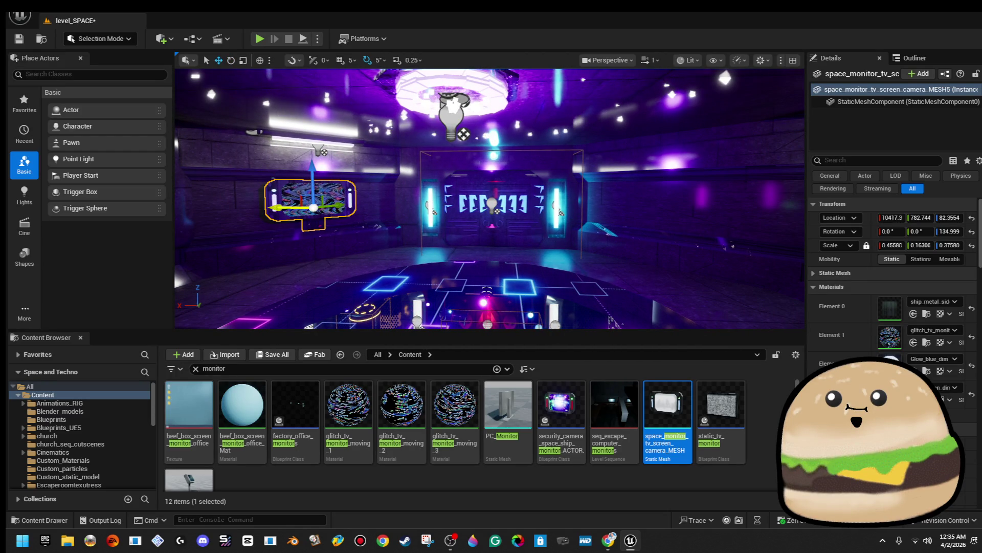
Step: Duplicate the glitch monitor onto another wall and nudge it into place
drag(277, 207, 621, 208)
key(f)
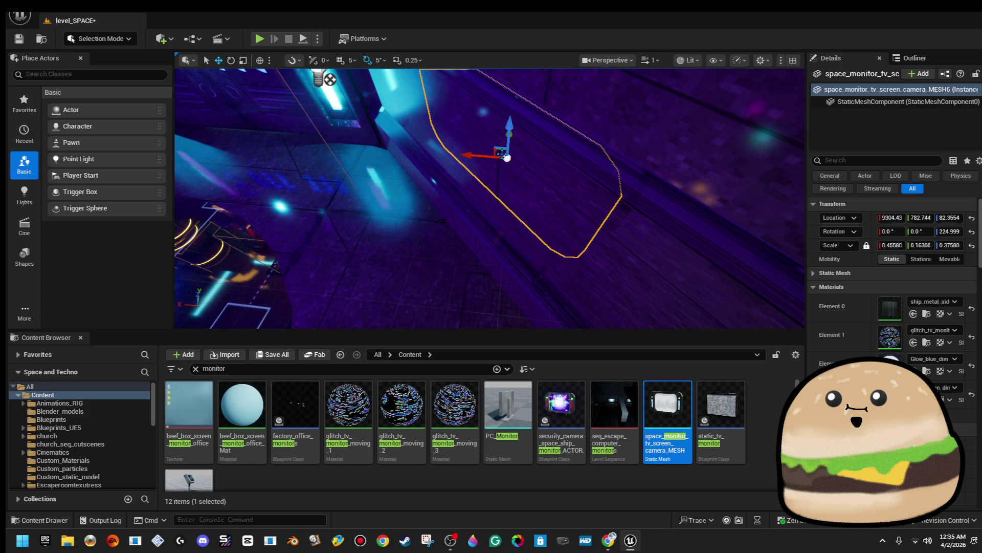
drag(526, 129, 491, 124)
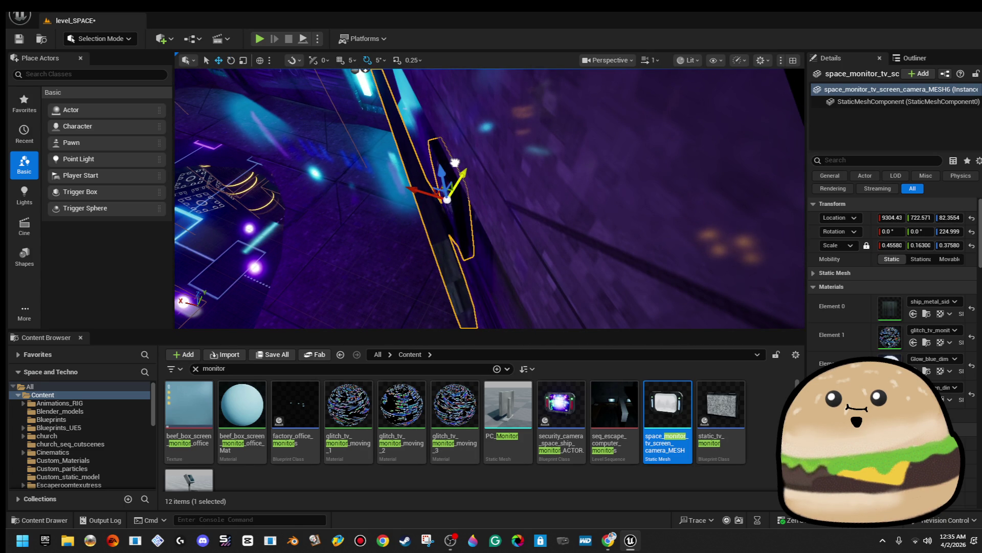
mouse_move(456, 163)
mouse_down()
mouse_move(193, 240)
mouse_move(208, 222)
mouse_move(235, 251)
mouse_move(246, 228)
mouse_move(239, 211)
mouse_up()
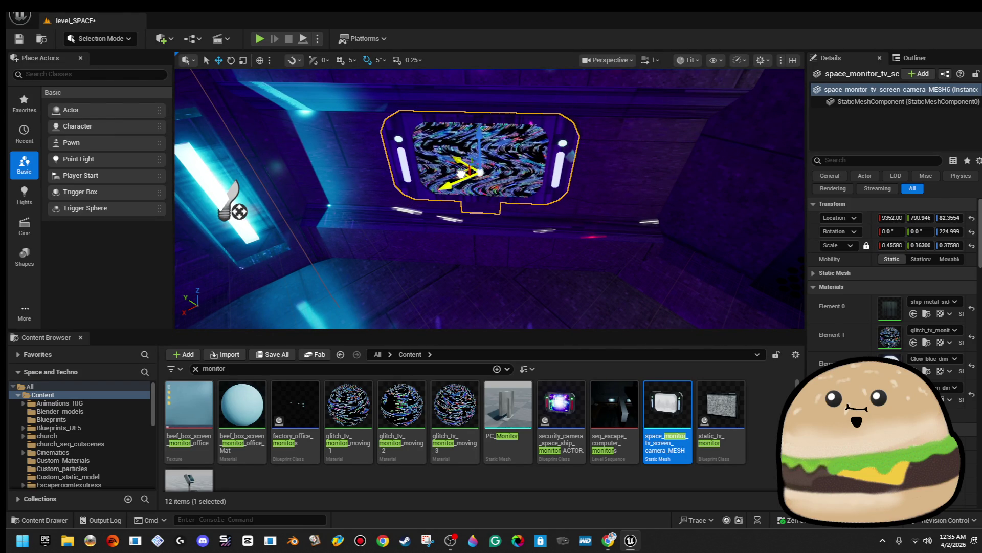
mouse_move(239, 211)
mouse_down()
mouse_move(247, 175)
mouse_move(329, 186)
mouse_move(338, 123)
mouse_move(341, 150)
mouse_move(369, 153)
mouse_move(358, 123)
mouse_move(410, 163)
mouse_up()
mouse_move(523, 178)
mouse_down()
mouse_move(540, 192)
mouse_move(435, 197)
mouse_move(486, 215)
mouse_up()
Step: Select and frame both glitch monitors, then look across the room
key(f)
key(f)
mouse_move(486, 200)
mouse_down()
mouse_move(476, 190)
mouse_move(435, 199)
mouse_up()
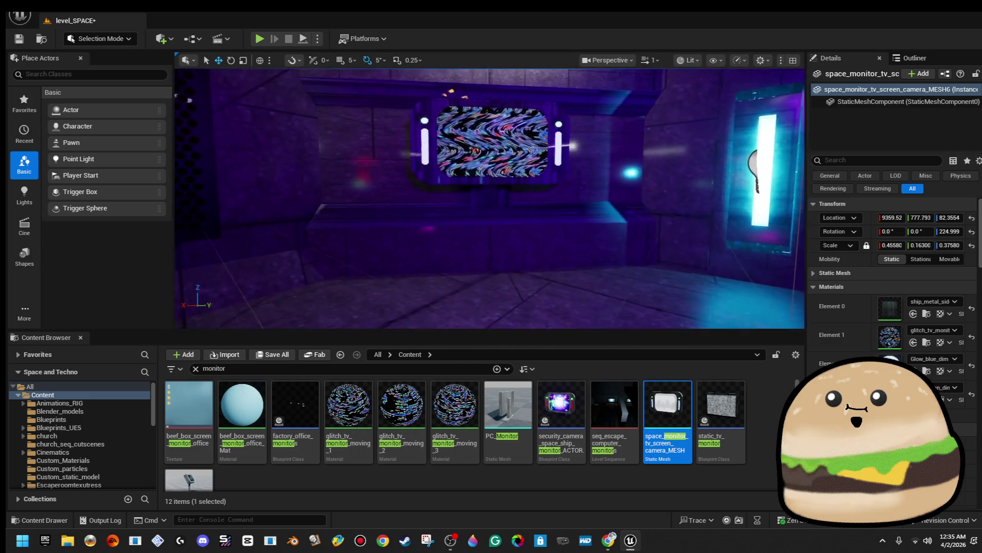
key(shift+e)
key(f)
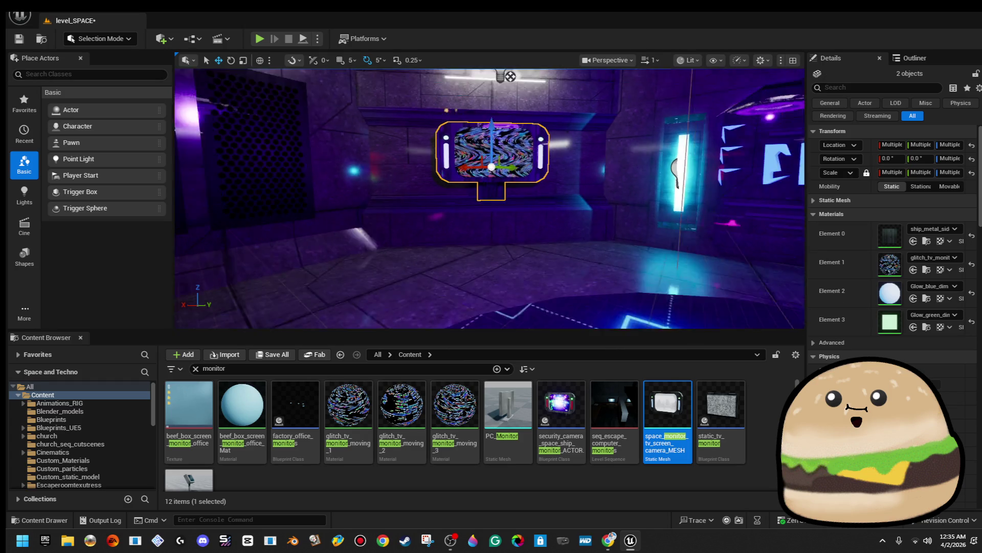
drag(460, 143, 522, 140)
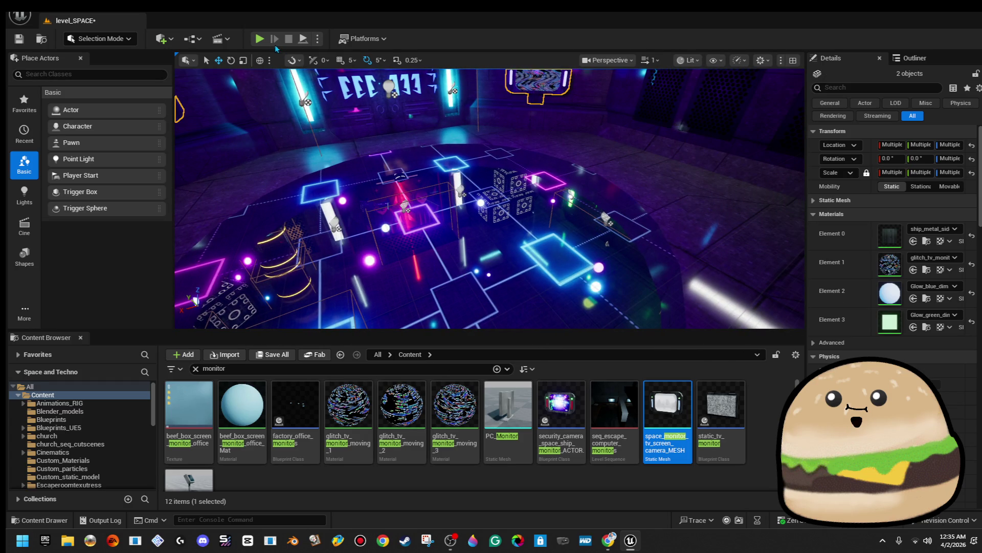
right_click(722, 185)
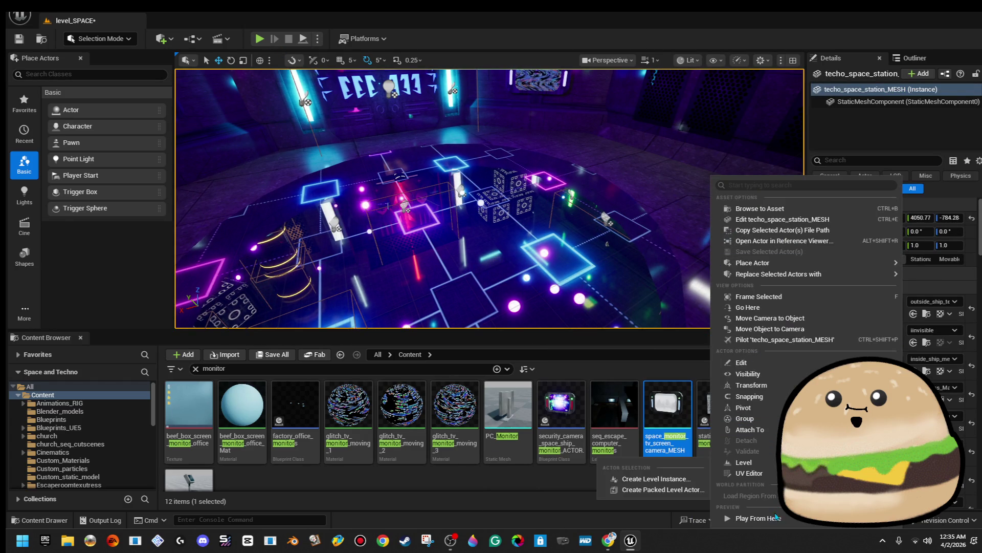
click(752, 517)
key(F11)
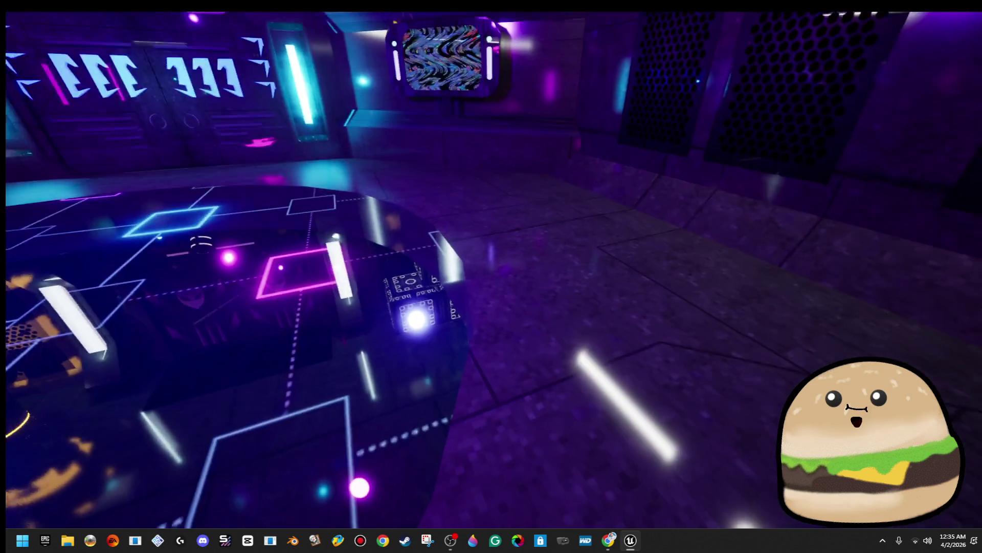
key(w)
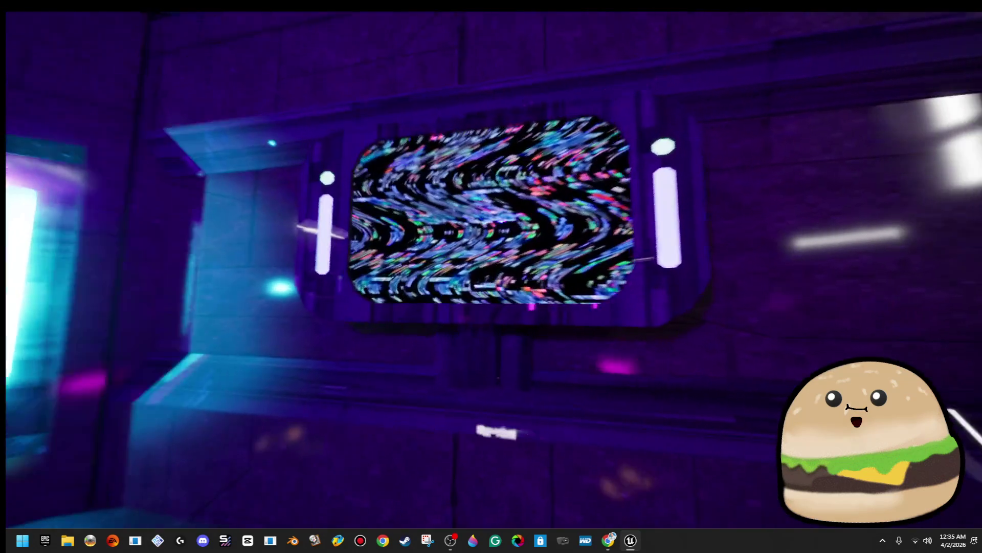
key(w)
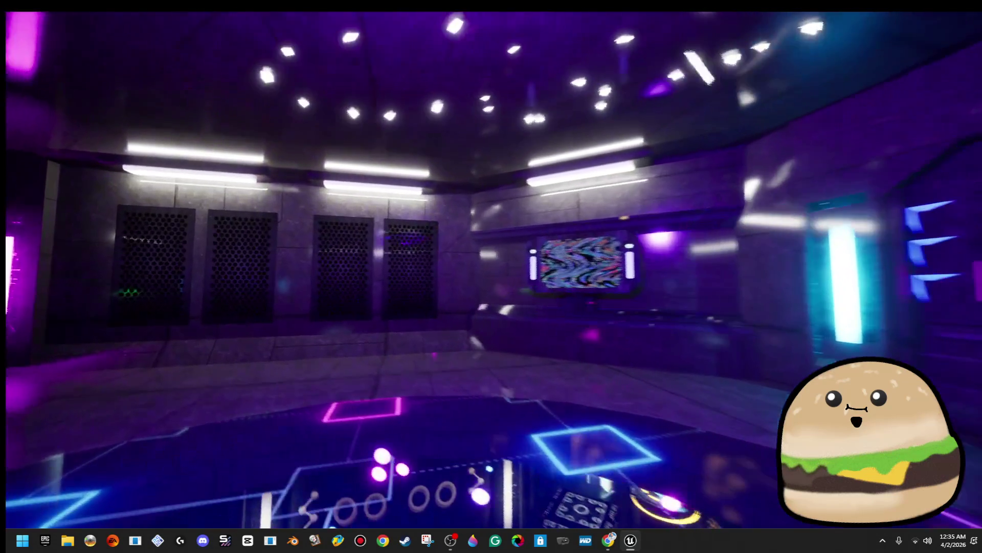
key(s)
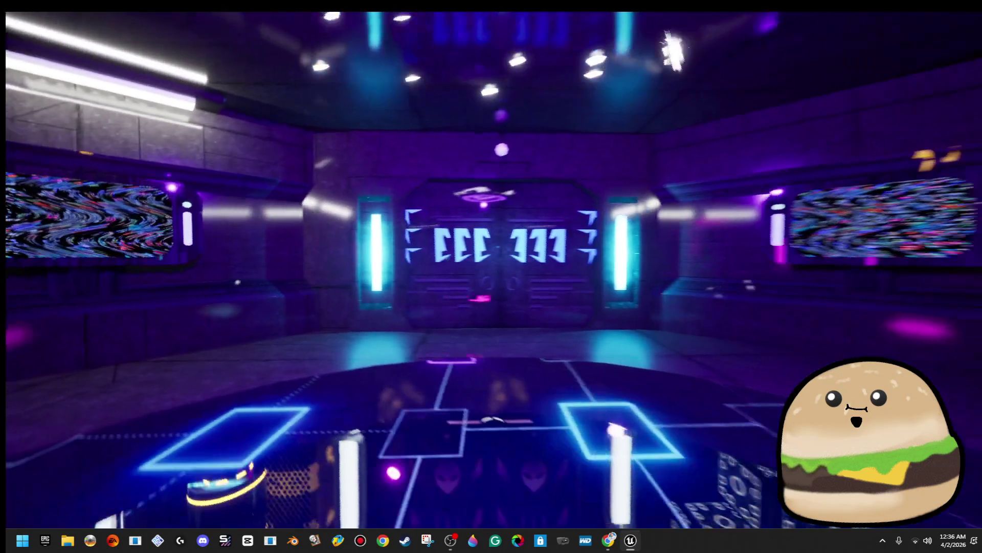
key(Escape)
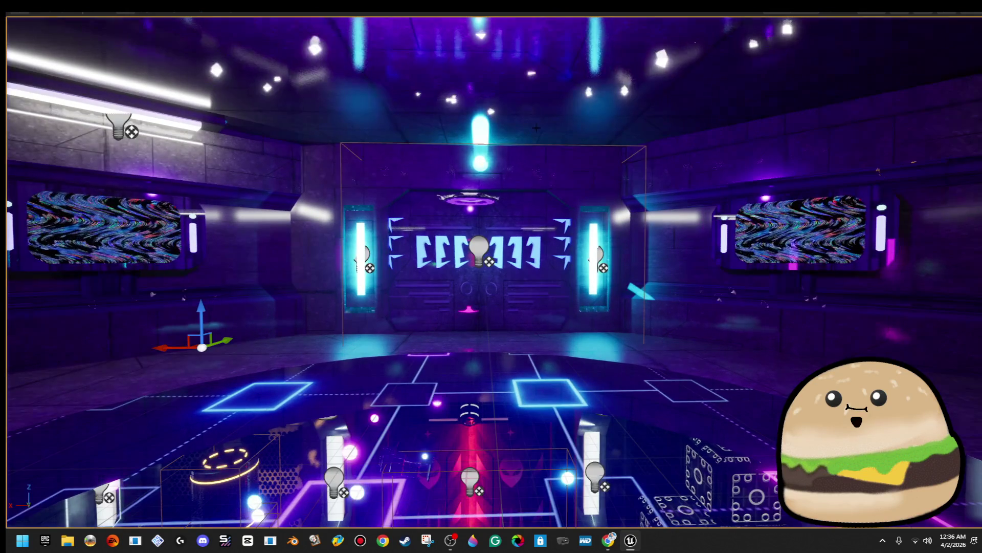
Step: Lower both glitch monitors slightly on the walls
click(798, 230)
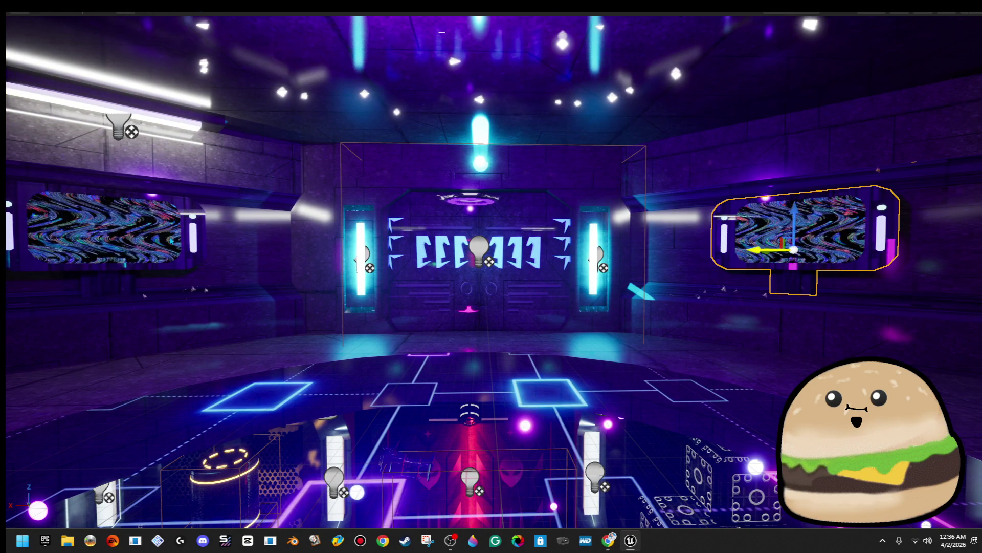
drag(104, 220, 106, 234)
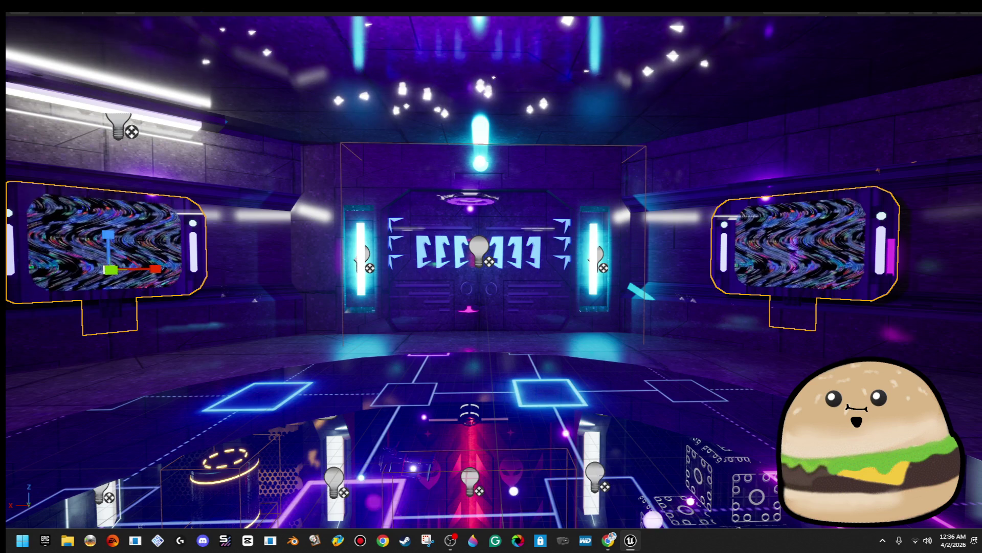
drag(340, 261, 319, 230)
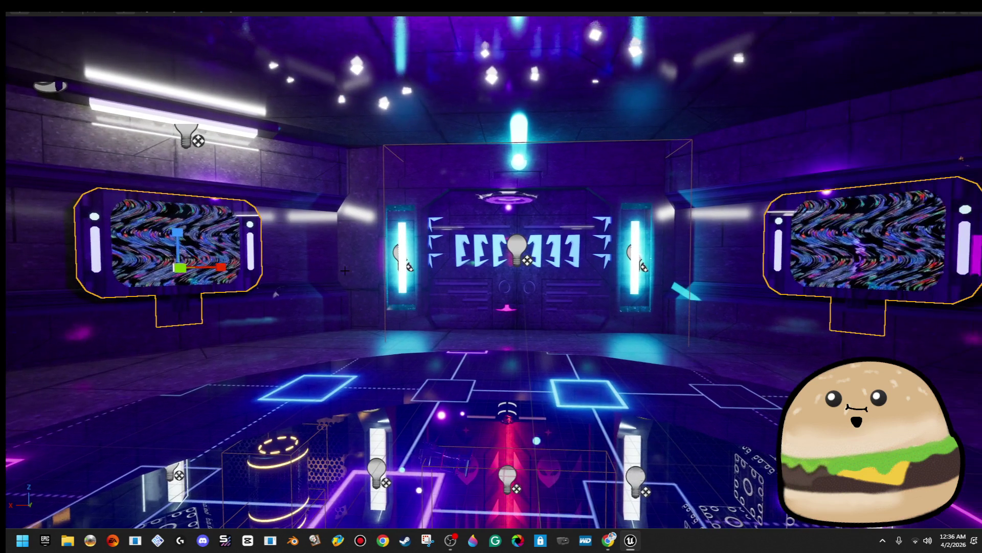
Step: Delete the ceiling light, then turn toward the next wall
drag(363, 262, 206, 165)
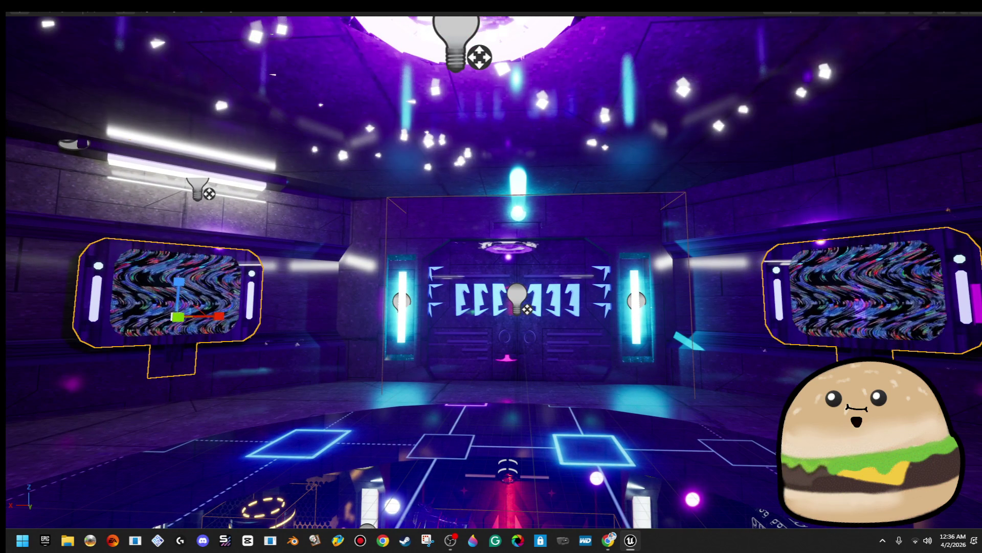
click(198, 187)
key(Delete)
mouse_move(491, 276)
mouse_down()
mouse_move(450, 277)
mouse_move(532, 272)
mouse_move(440, 277)
mouse_move(614, 277)
mouse_up()
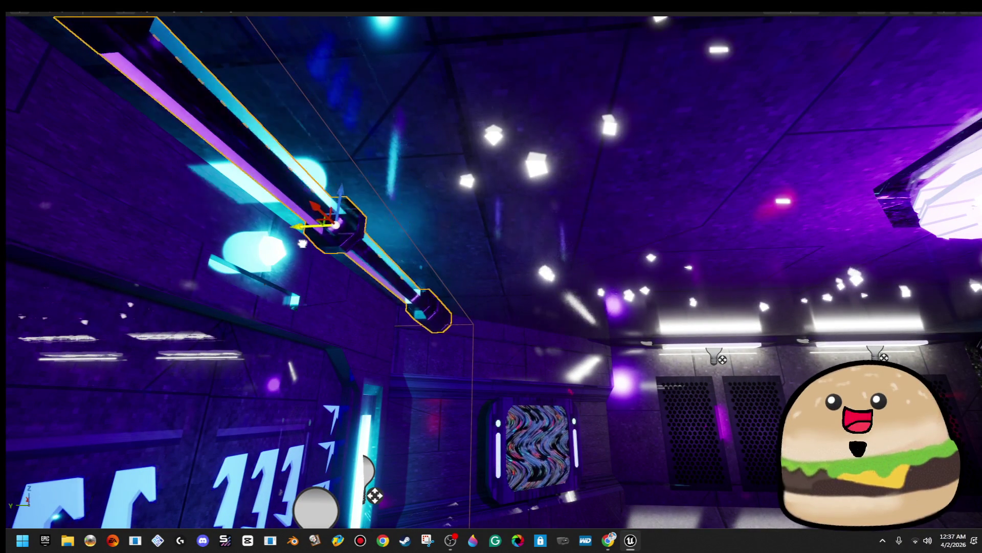
Step: Frame the ceiling pipe and slide it to the right along its length
key(f)
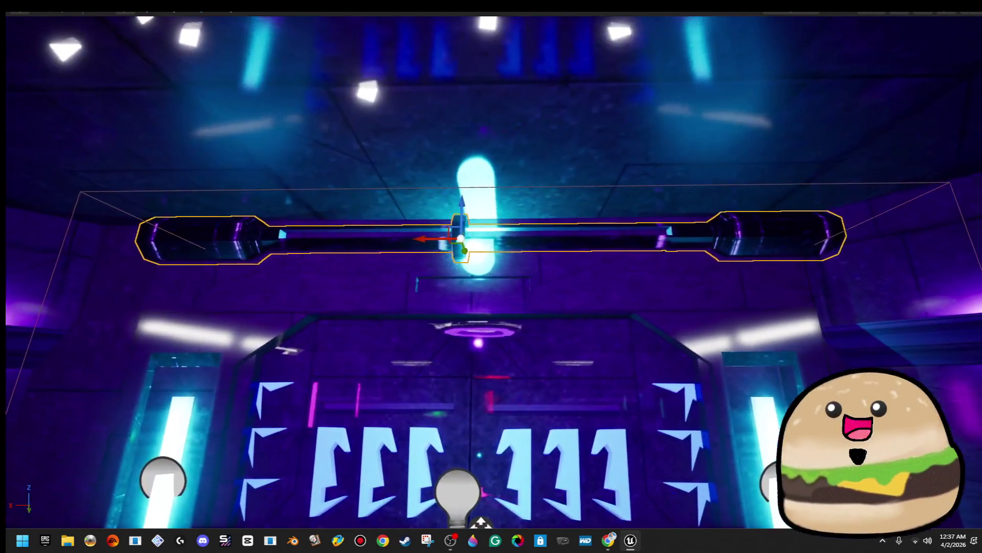
mouse_move(416, 236)
mouse_down()
mouse_move(463, 245)
mouse_move(456, 234)
mouse_move(406, 230)
mouse_move(448, 226)
mouse_move(450, 237)
mouse_move(410, 238)
mouse_up()
key(r)
key(w)
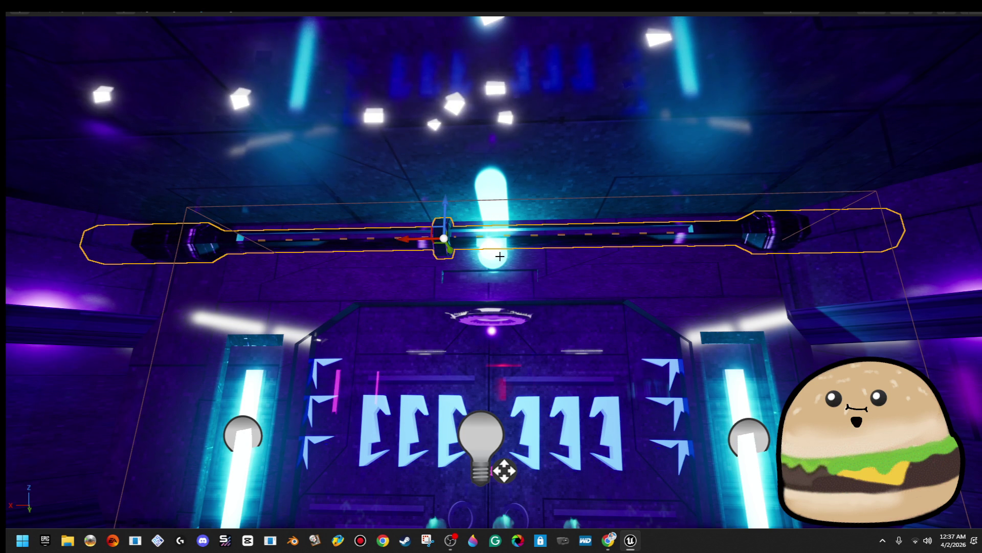
drag(410, 238, 507, 233)
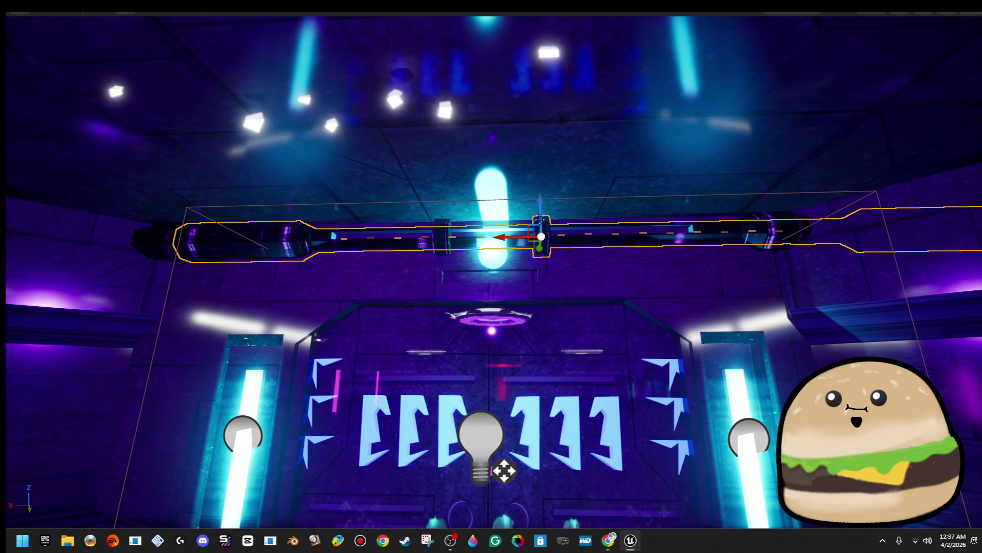
mouse_move(448, 240)
mouse_down()
mouse_move(389, 236)
mouse_move(448, 241)
mouse_move(445, 302)
mouse_up()
Step: Rotate the pipe to 185°, shorten it, and centre it above the 333 door
click(461, 210)
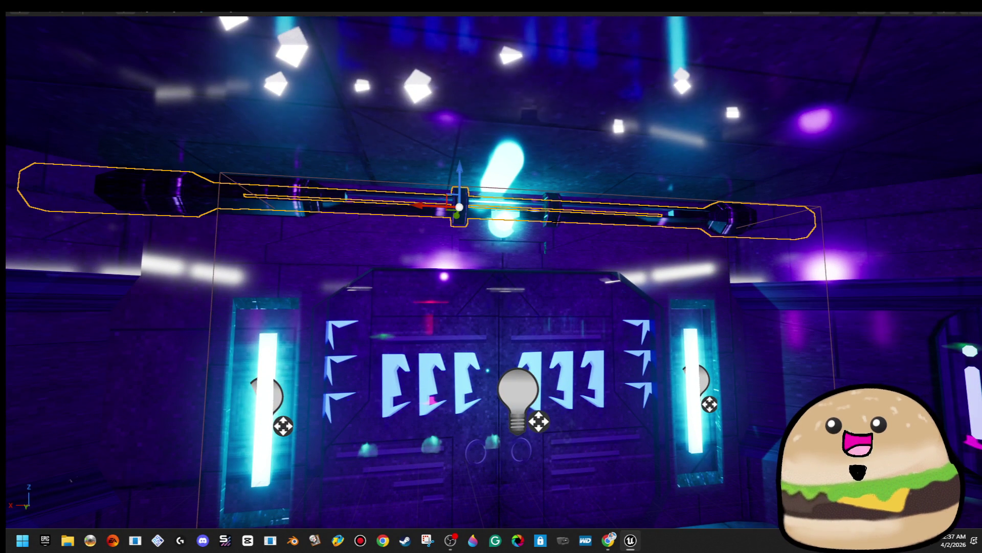
click(549, 210)
mouse_move(472, 209)
mouse_down()
mouse_move(512, 220)
mouse_move(634, 217)
mouse_up()
key(w)
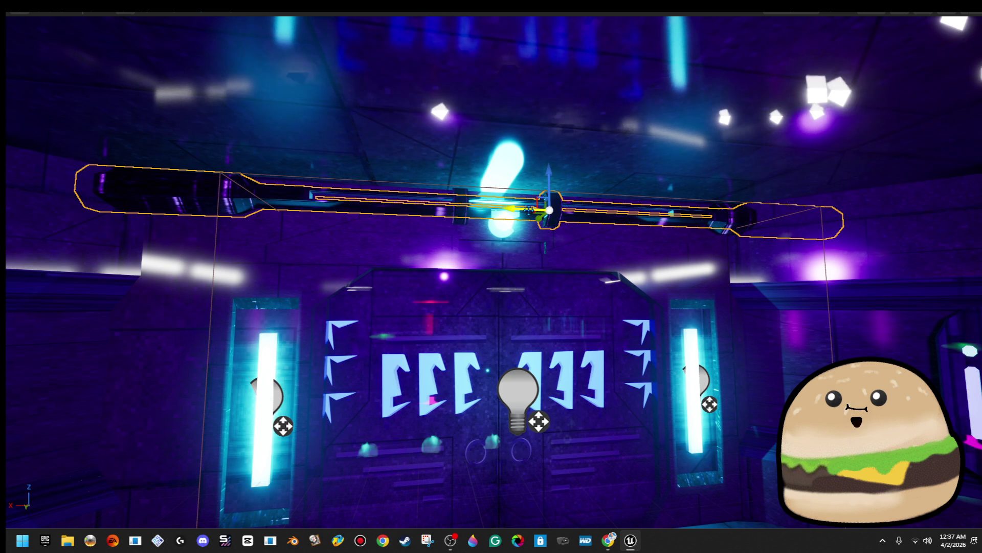
mouse_move(518, 210)
mouse_down()
mouse_move(466, 203)
mouse_move(518, 210)
mouse_up()
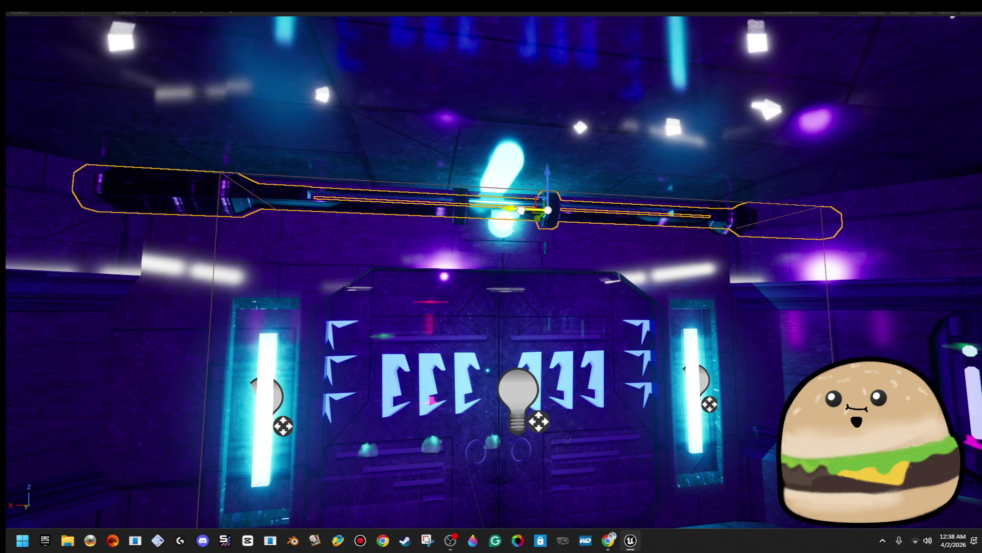
mouse_move(583, 212)
mouse_down()
mouse_move(563, 211)
mouse_move(606, 211)
mouse_move(596, 212)
mouse_up()
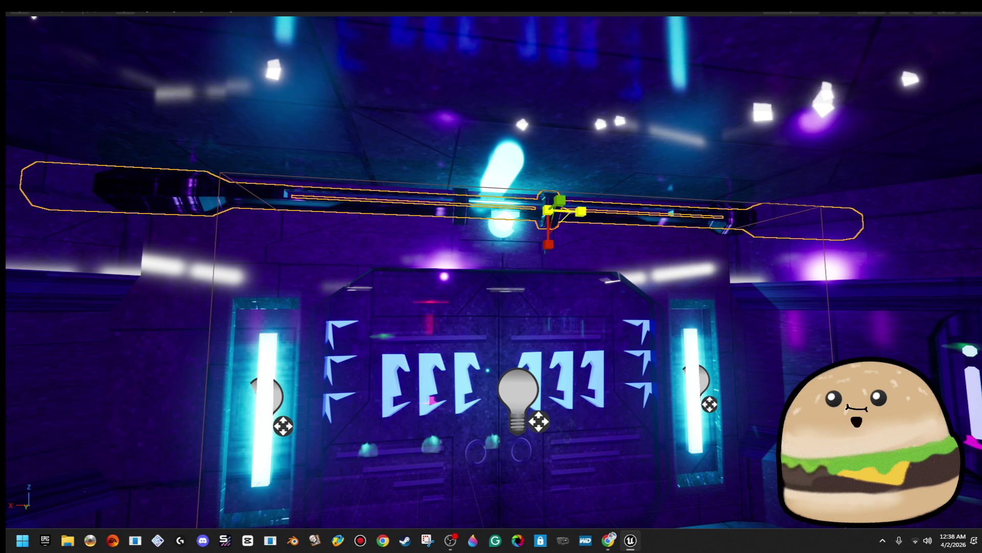
drag(523, 208, 407, 205)
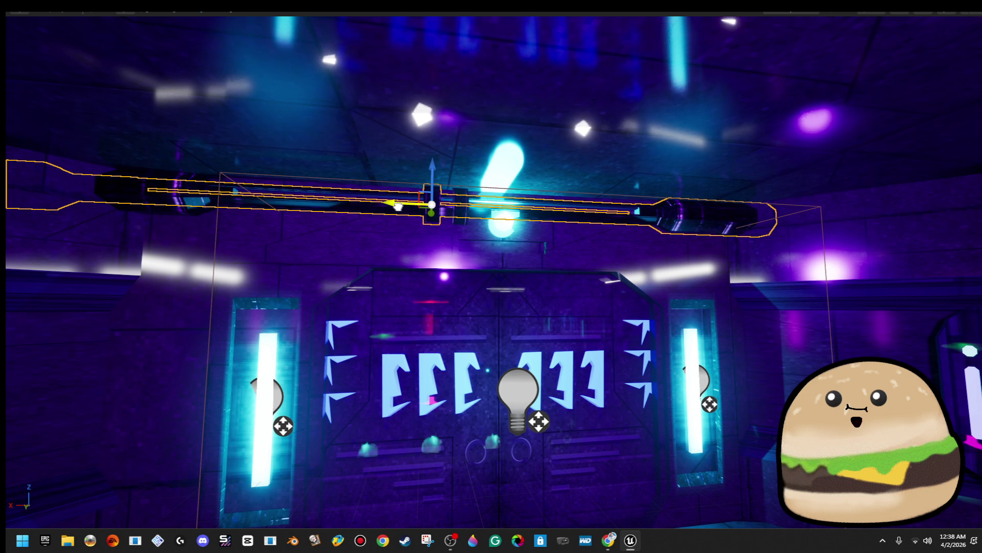
mouse_move(397, 205)
mouse_down()
mouse_move(519, 317)
mouse_move(520, 256)
mouse_up()
click(443, 236)
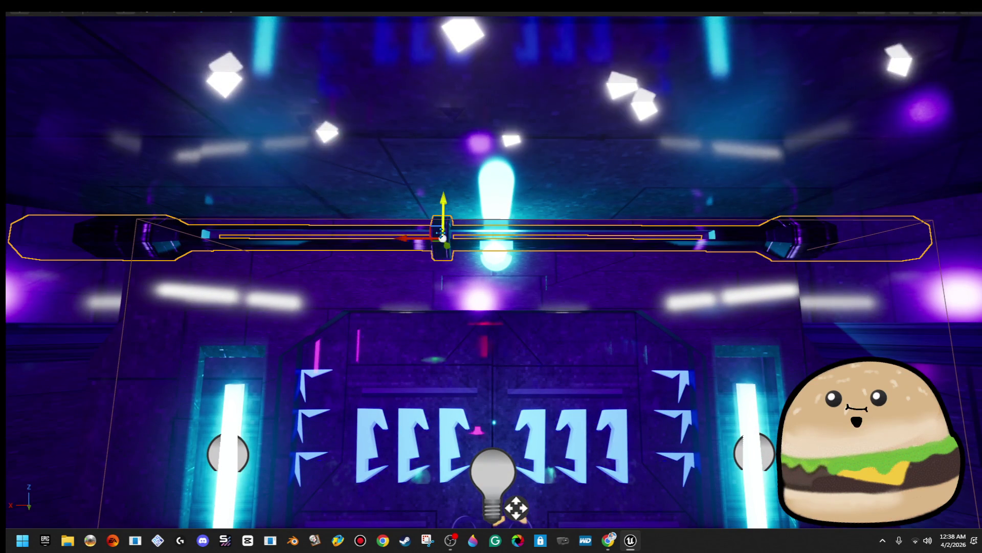
Step: Shorten the pipe above the 333 door to about a third, then duplicate it to extend the run
mouse_move(418, 244)
mouse_down()
mouse_move(230, 239)
mouse_move(672, 237)
mouse_up()
key(w)
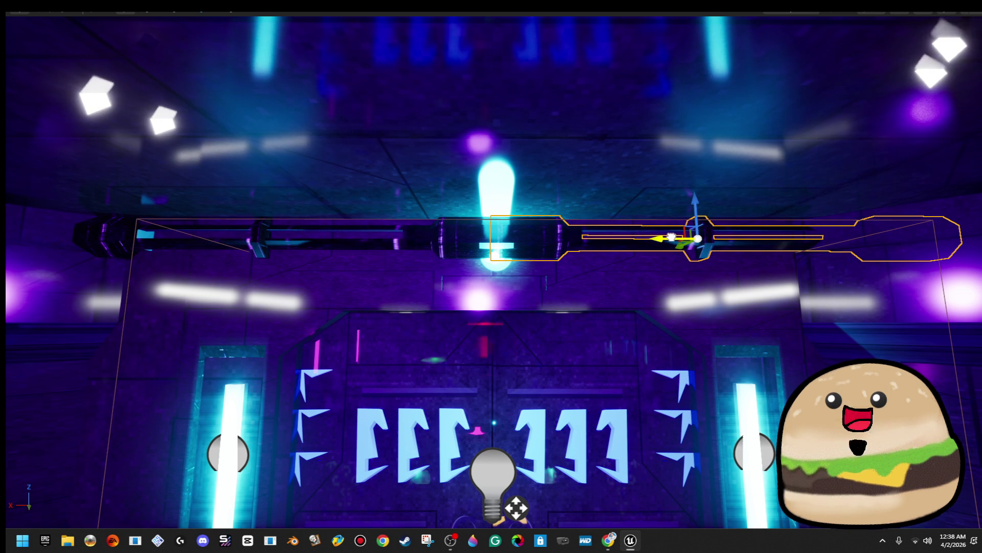
key(f)
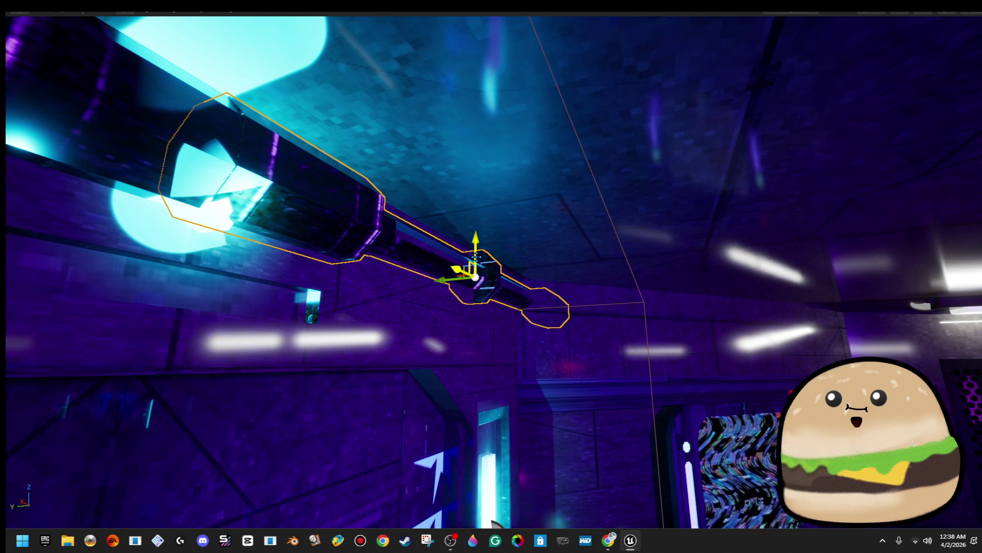
mouse_move(478, 249)
mouse_down()
mouse_move(445, 282)
mouse_move(455, 328)
mouse_up()
key(f)
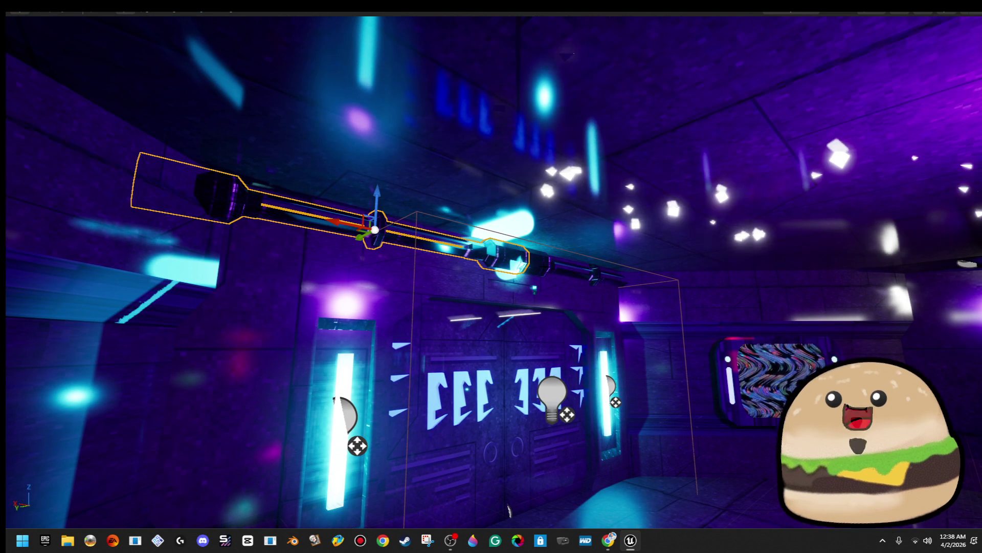
key(f)
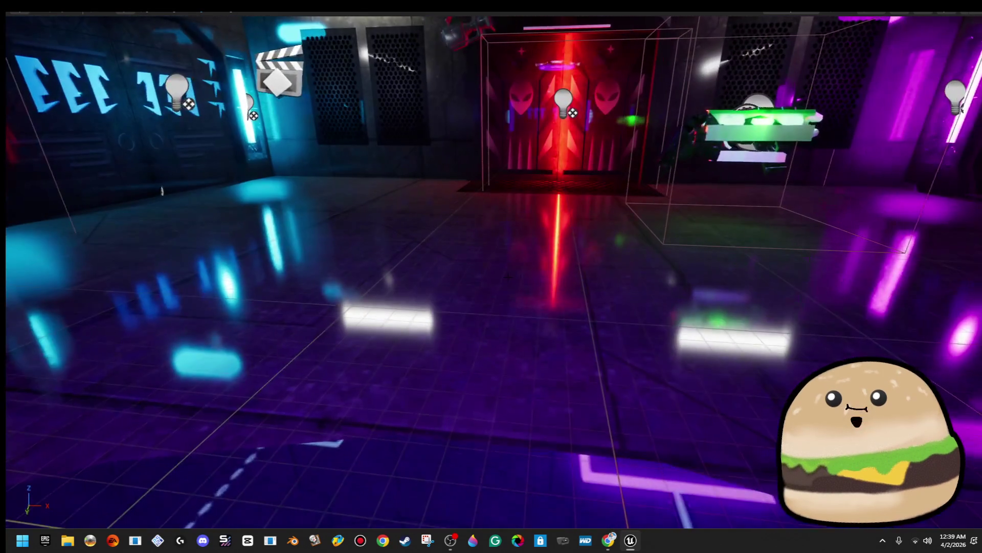
right_click(552, 409)
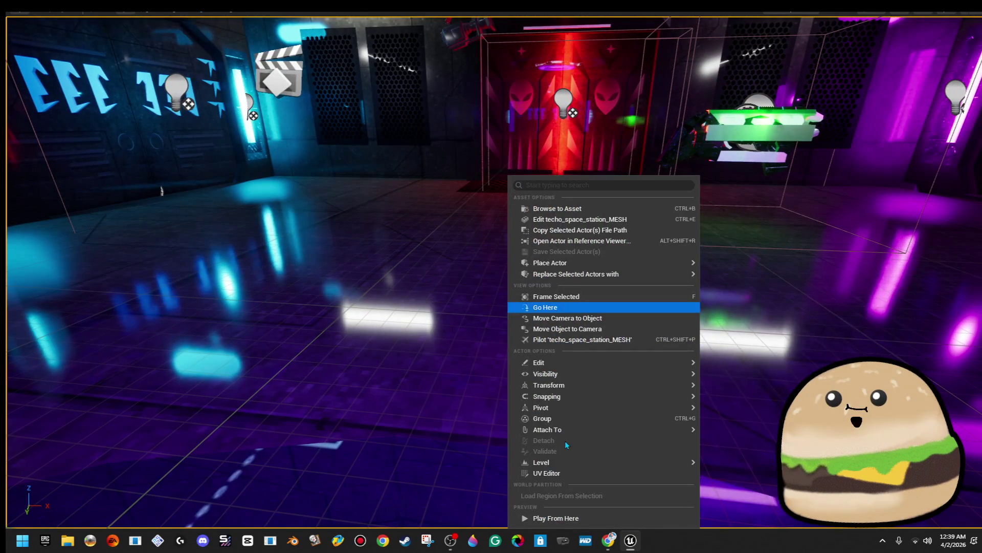
click(566, 518)
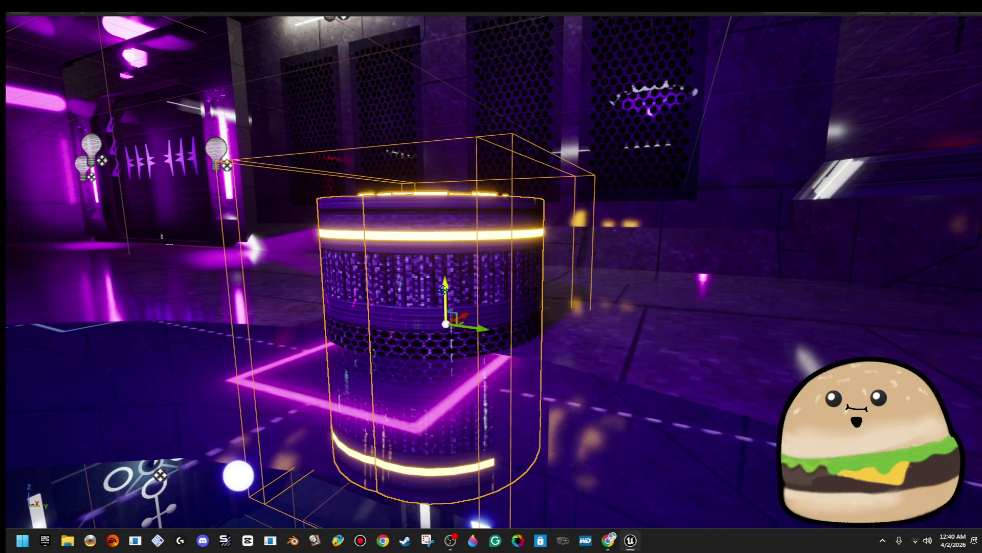
Step: Raise the glowing barrel and duplicate it beside the original
mouse_move(443, 290)
mouse_down()
mouse_move(448, 123)
mouse_move(460, 163)
mouse_up()
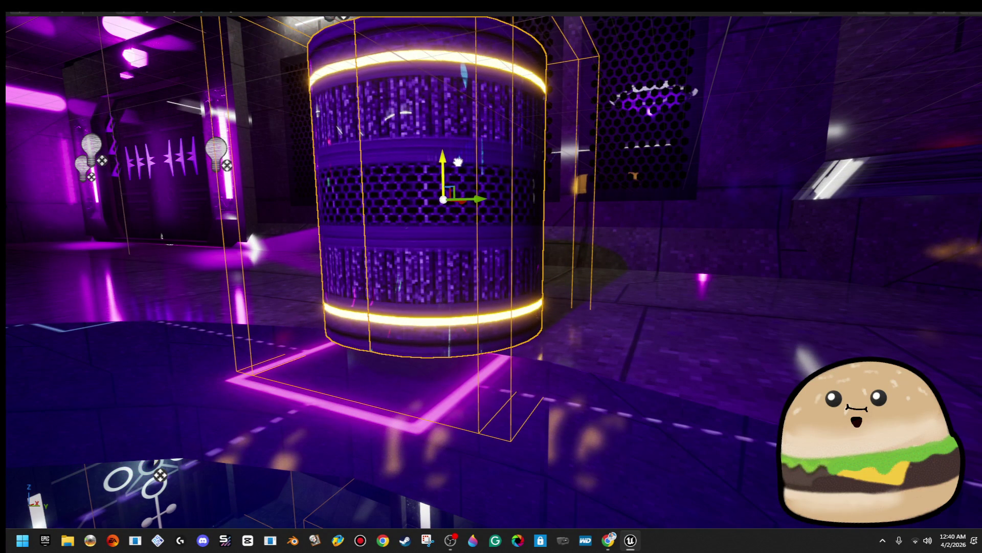
scroll(491, 271, down, 5)
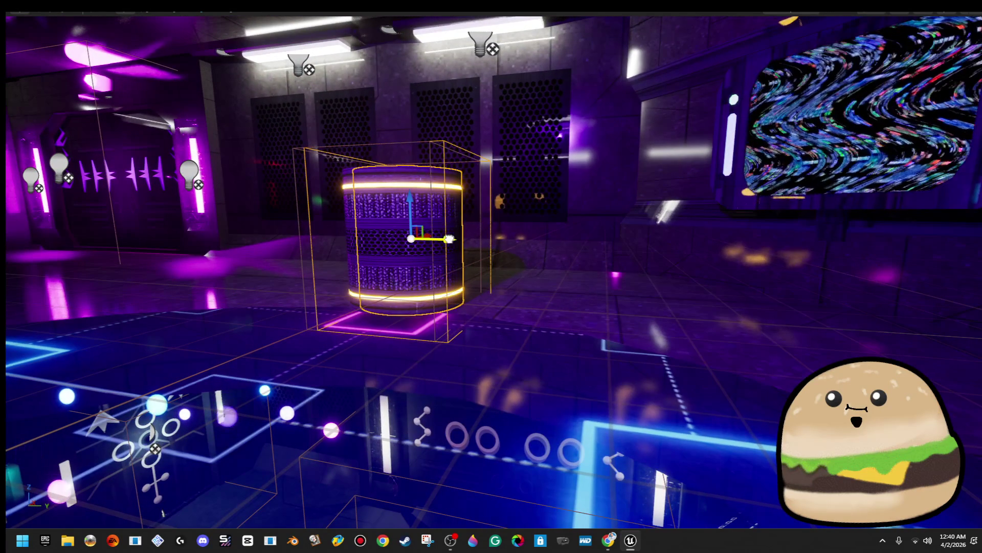
drag(449, 239, 573, 231)
scroll(491, 277, up, 5)
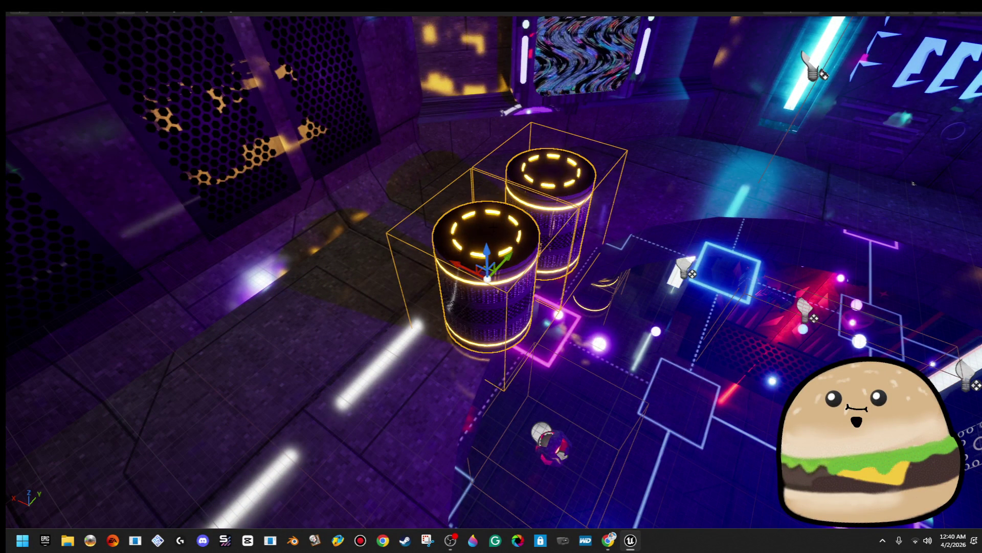
key(f)
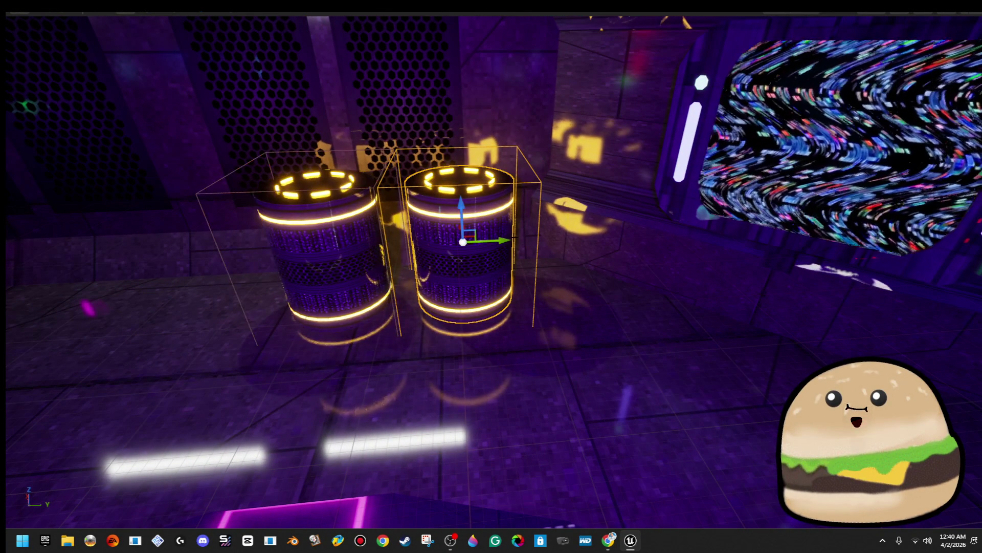
drag(491, 276, 368, 276)
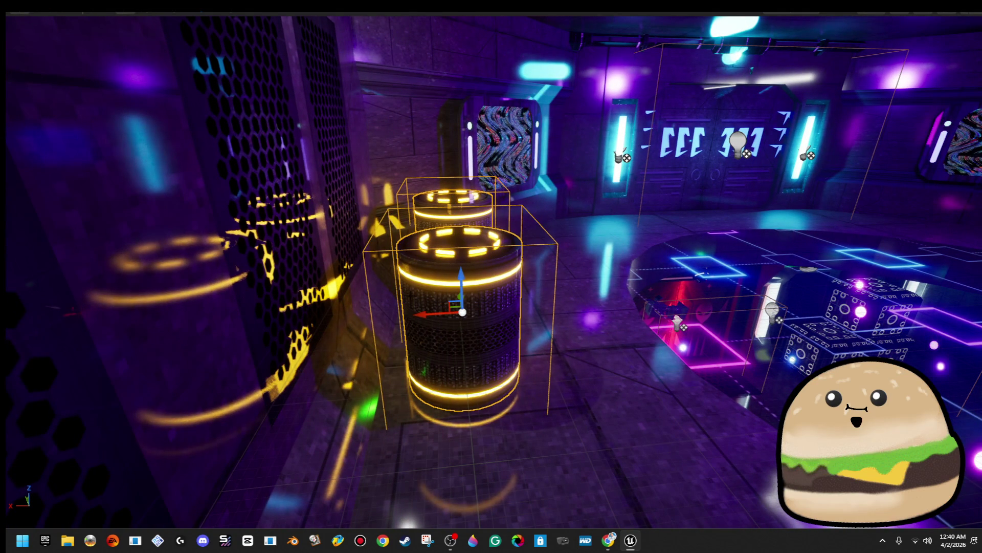
Step: Slide the barrel pair left and copy it to the right wall
drag(421, 312, 391, 314)
drag(491, 276, 440, 277)
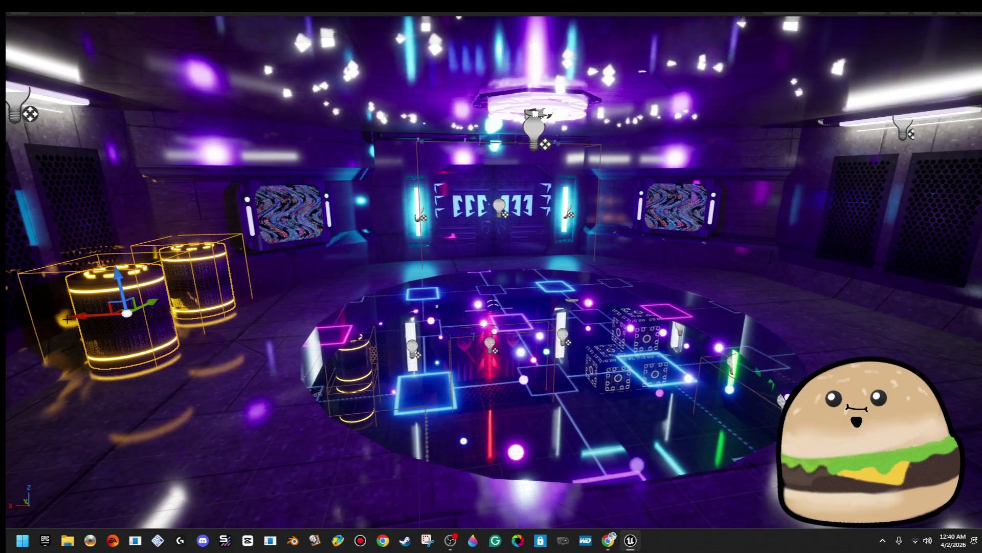
drag(82, 316, 803, 274)
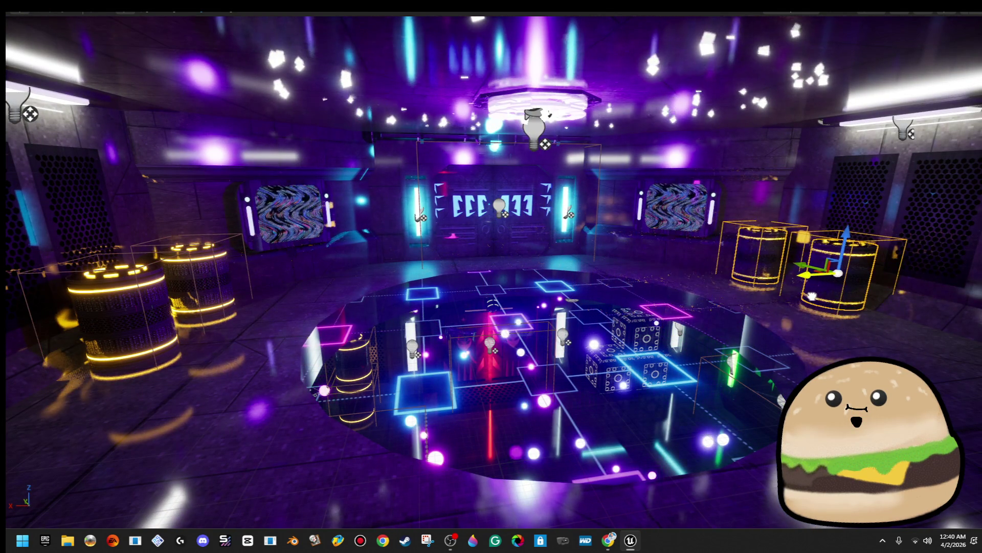
key(f)
mouse_move(491, 276)
mouse_down()
mouse_move(491, 318)
mouse_move(471, 337)
mouse_move(491, 292)
mouse_move(497, 302)
mouse_move(527, 302)
mouse_move(558, 300)
mouse_move(558, 287)
mouse_up()
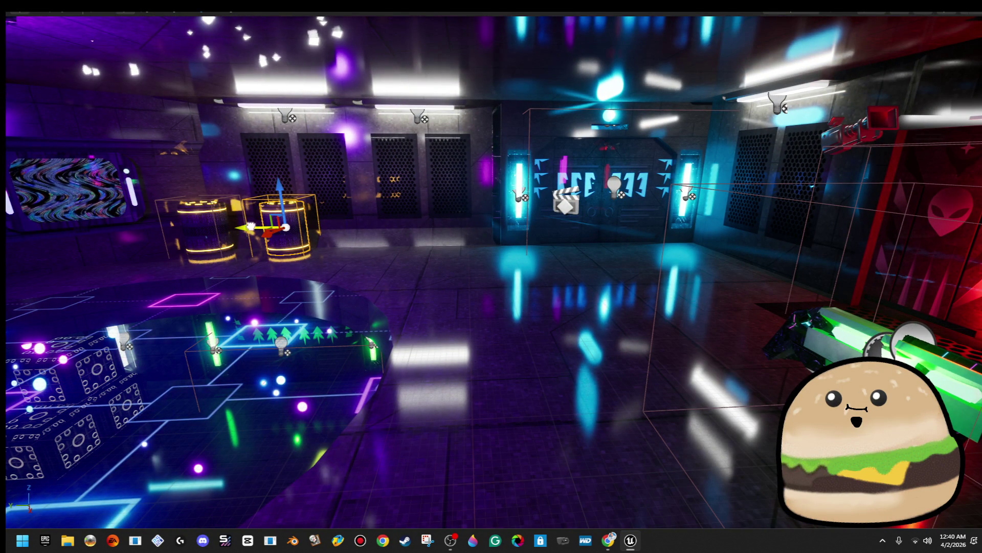
mouse_move(446, 221)
mouse_down()
mouse_move(461, 215)
mouse_move(389, 210)
mouse_up()
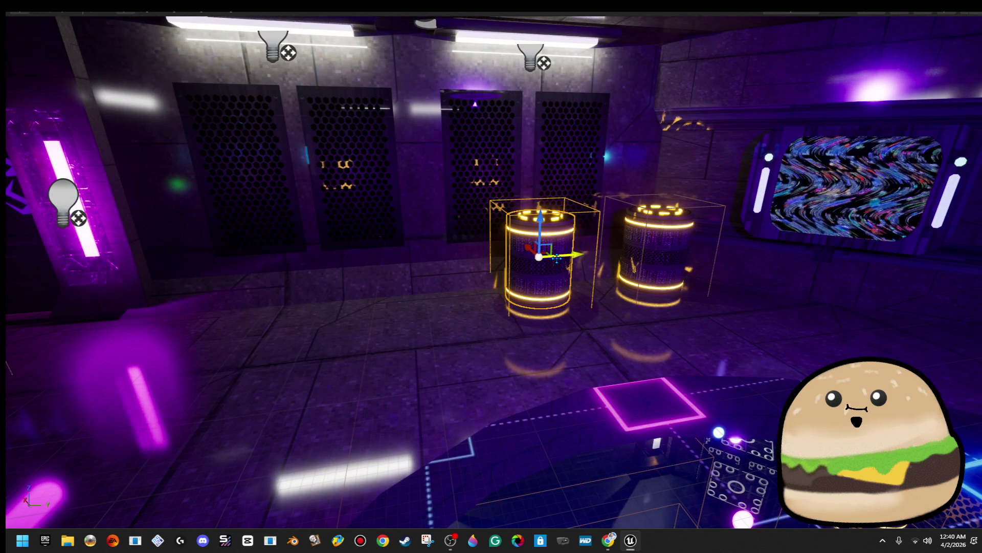
drag(177, 260, 92, 256)
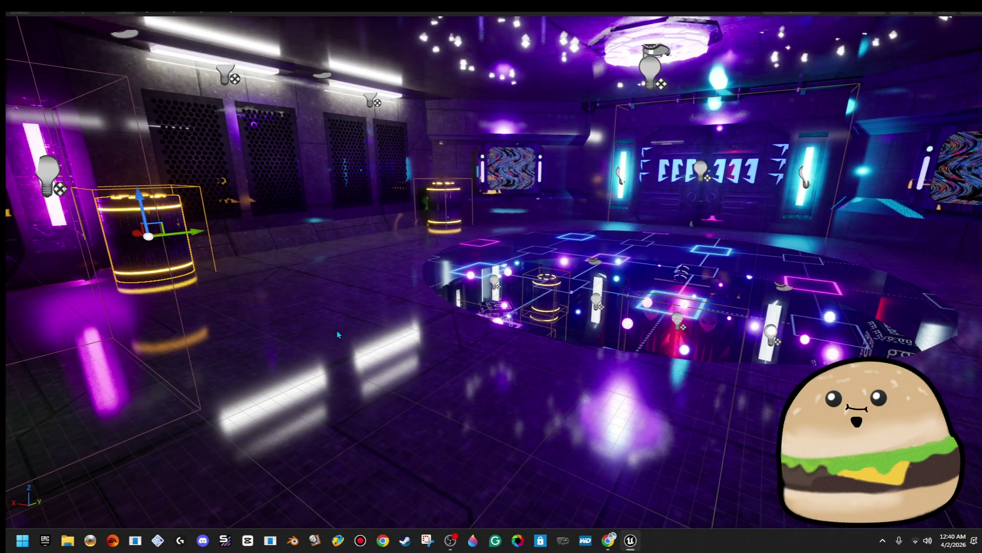
Step: Test-play the level with Play From Here, then stop with Esc
right_click(336, 331)
click(392, 521)
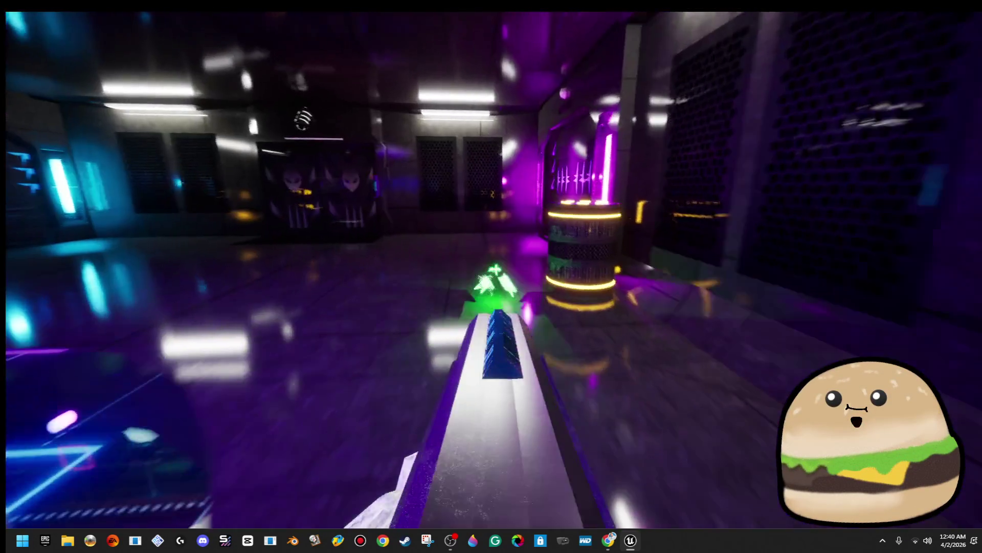
key(Escape)
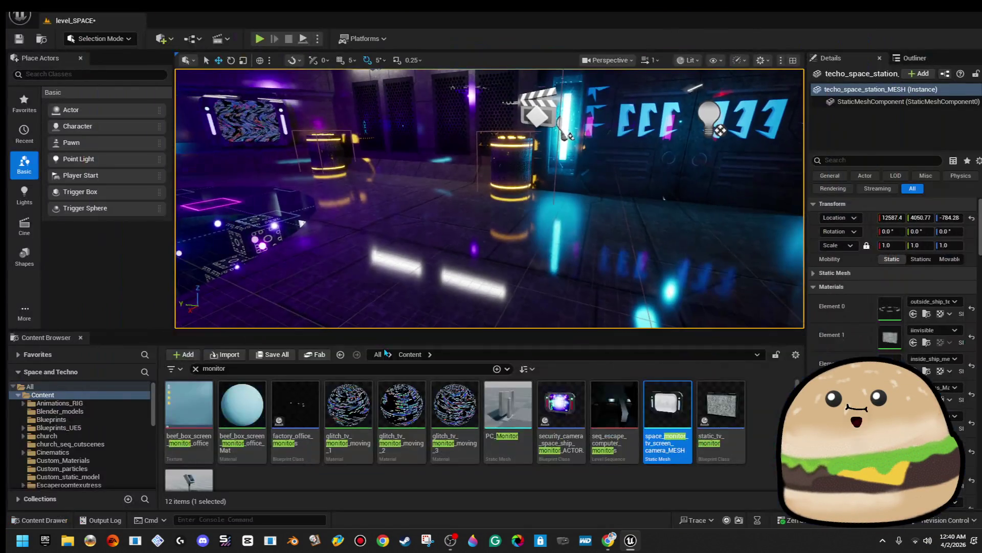
Step: Search content for 'gun', place gun_small_actor_spinning in the level, then delete it
click(376, 367)
key(BackSpace)
text(gun)
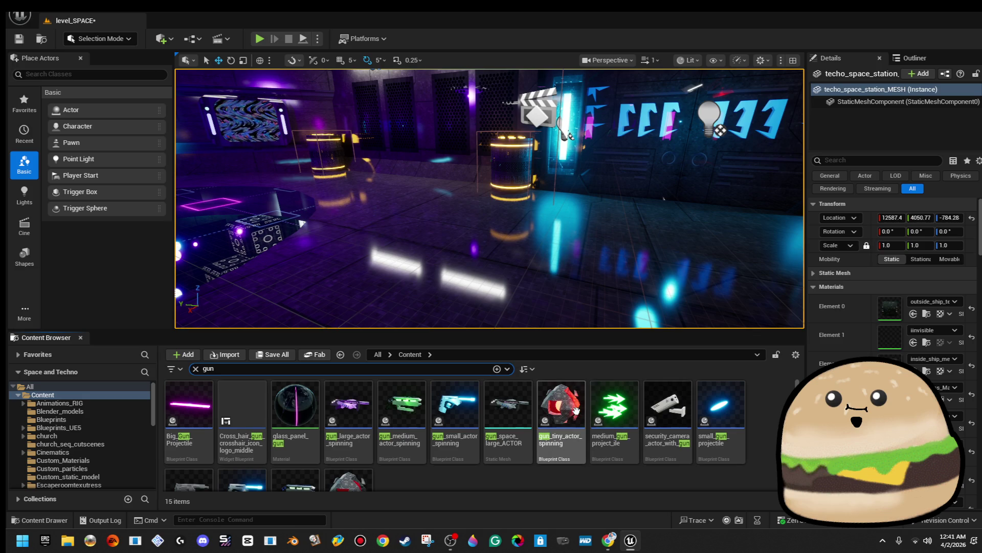
mouse_move(454, 404)
mouse_down()
mouse_move(423, 261)
mouse_move(430, 216)
mouse_up()
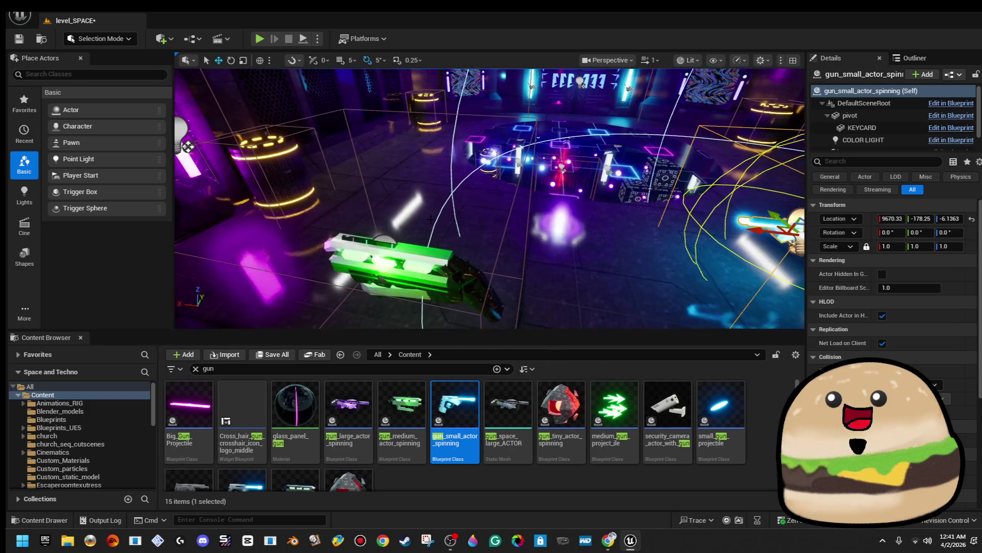
key(Delete)
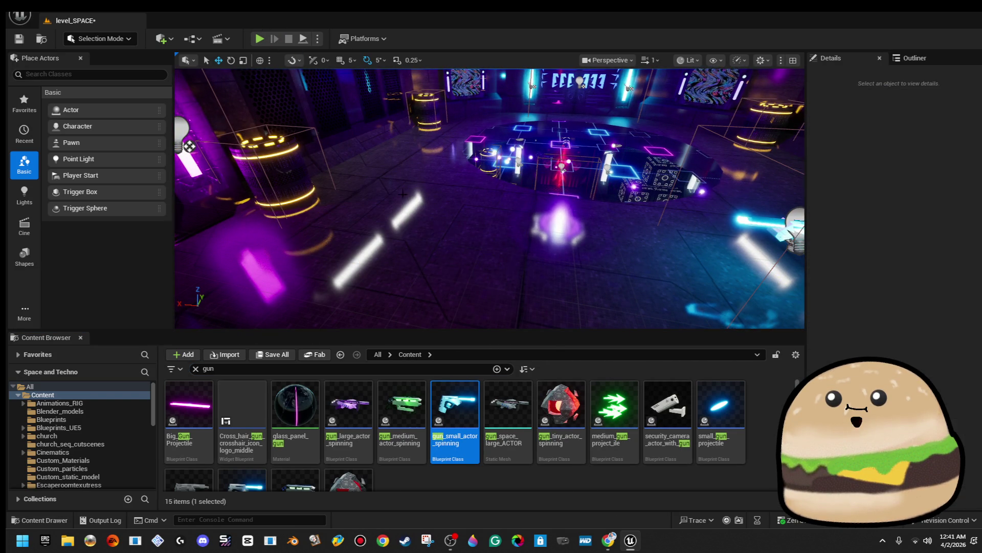
Step: Play-test the level full screen with Alt+P and F11, then exit with Esc
right_click(404, 200)
key(alt+p)
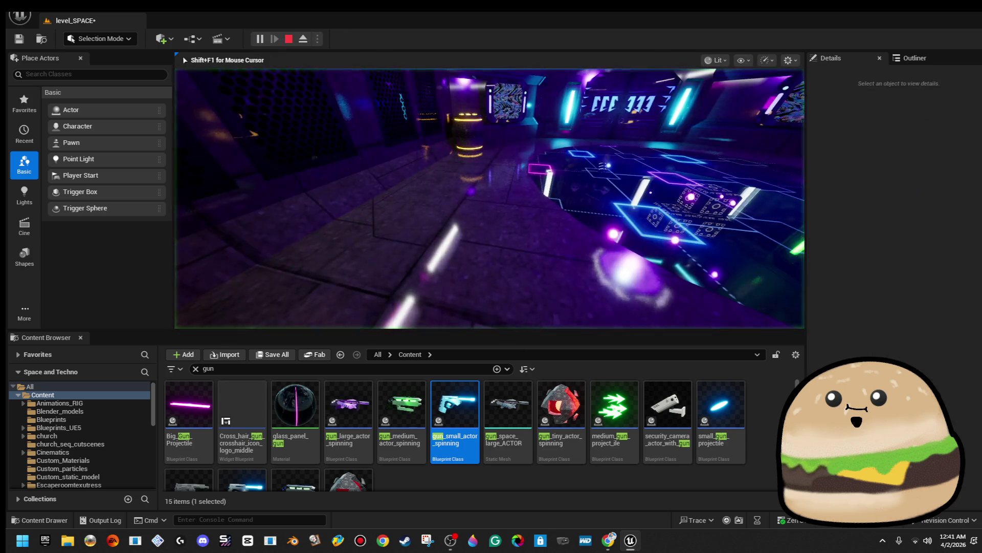
key(F11)
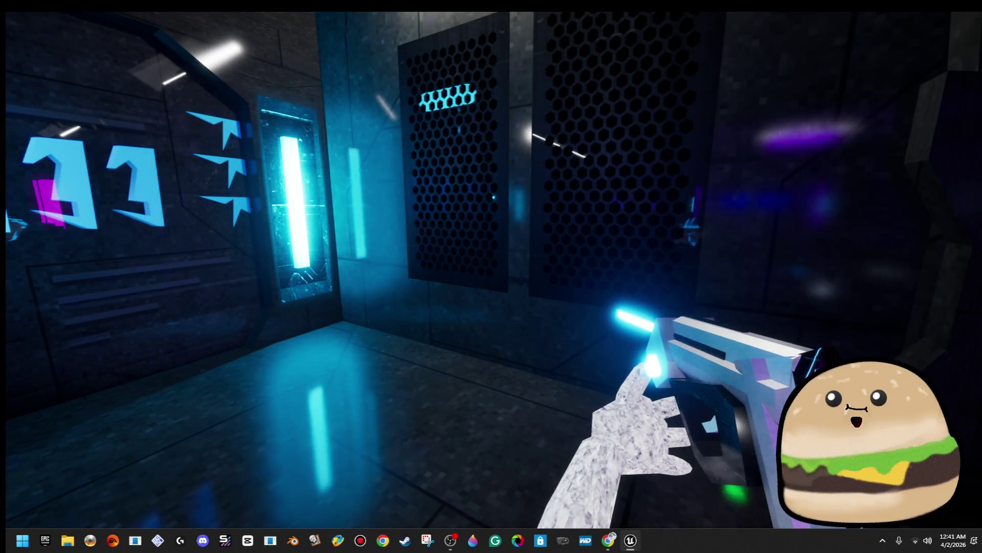
key(Escape)
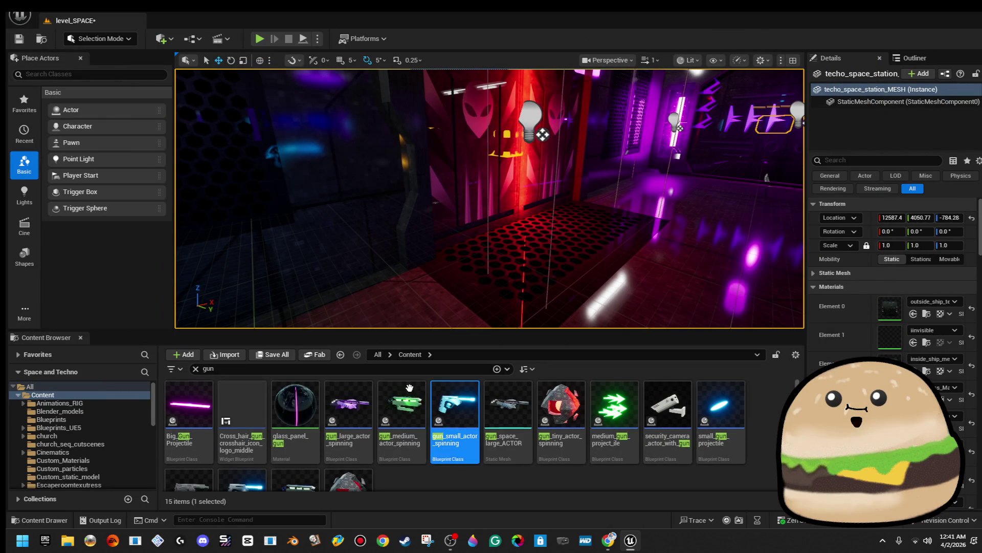
Step: Search content for 'space prop' and place Space_prop_1 in the level
text(space)
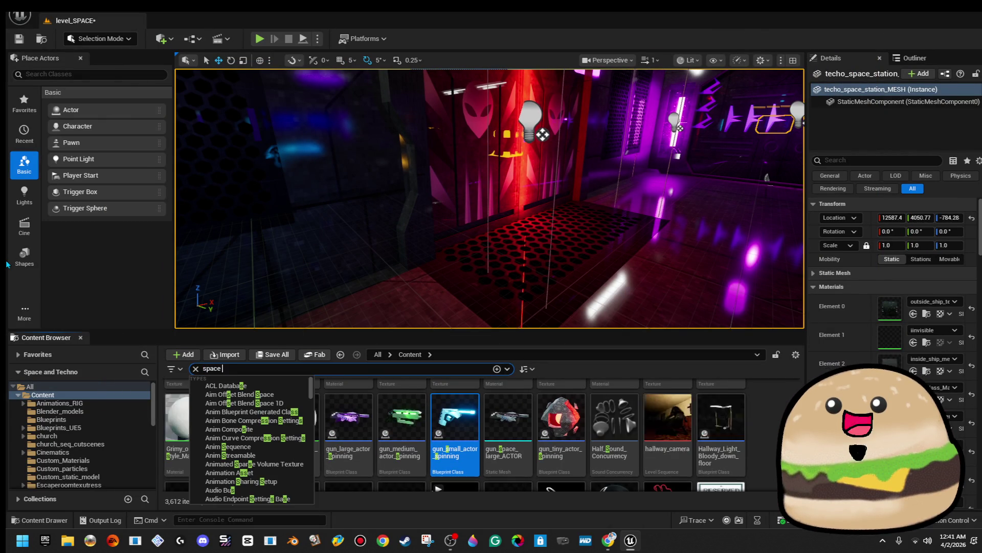
mouse_move(484, 400)
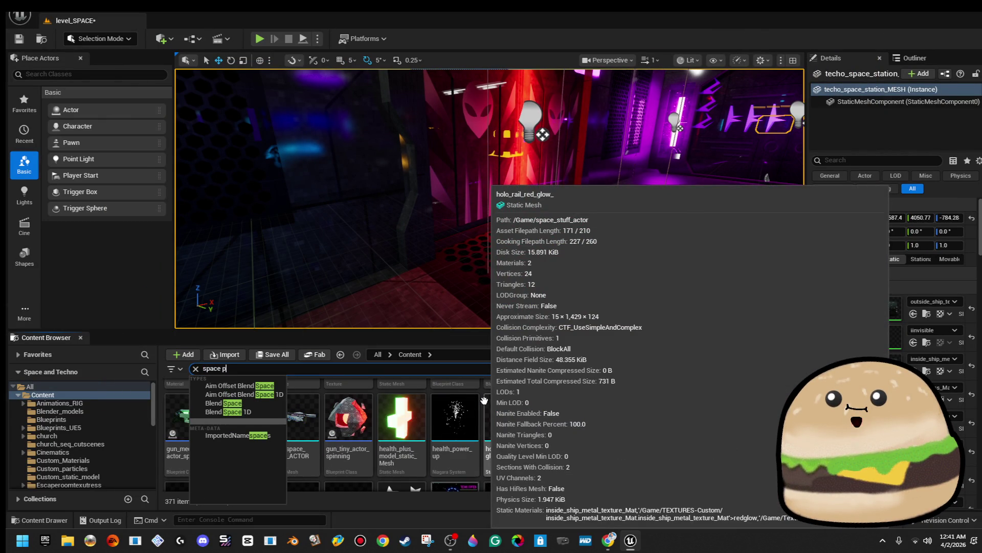
text(rop)
mouse_move(172, 409)
mouse_down()
mouse_move(389, 254)
mouse_move(368, 251)
mouse_move(384, 271)
mouse_move(409, 272)
mouse_move(394, 270)
mouse_up()
Step: Rotate the prop to lie along the wall and slide it left
key(e)
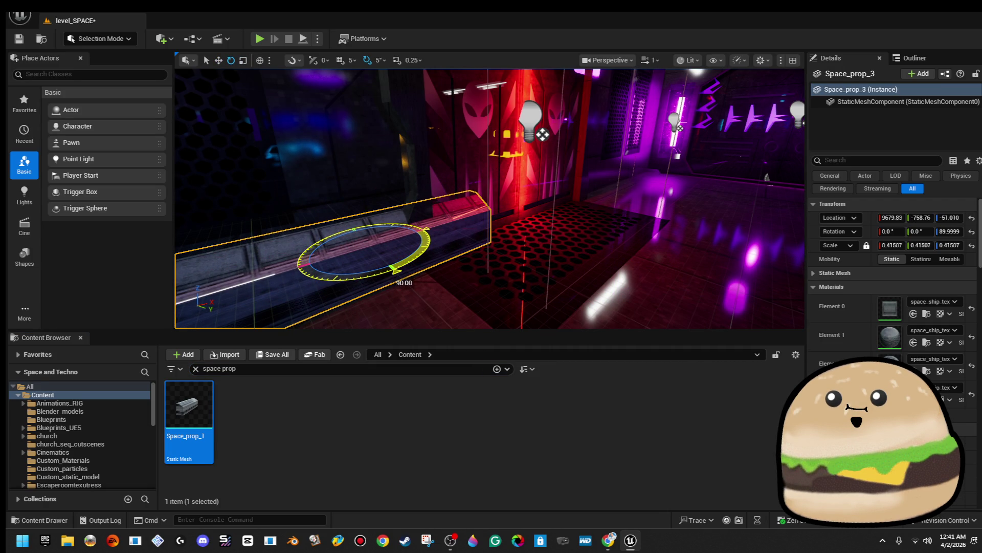
drag(425, 229, 419, 242)
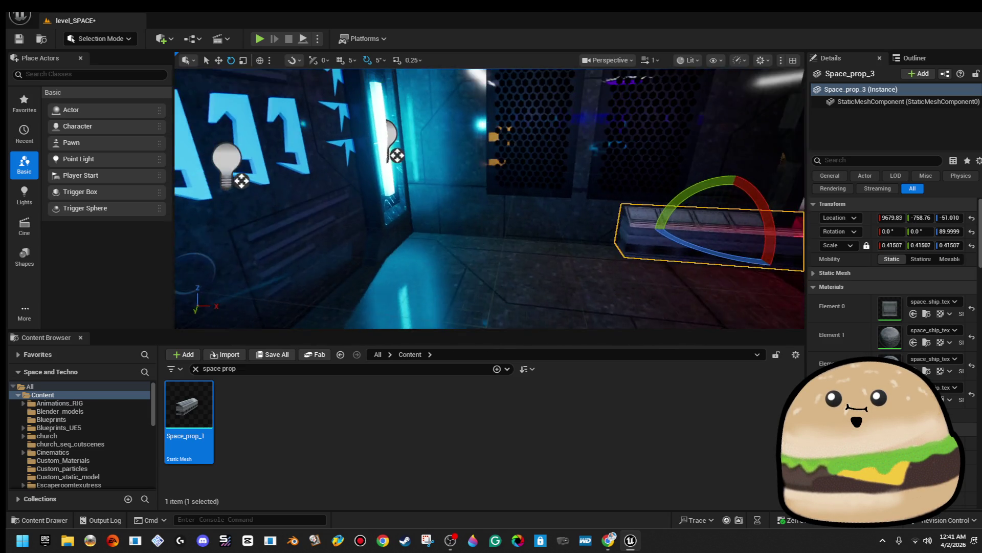
key(w)
mouse_move(685, 249)
mouse_down()
mouse_move(545, 243)
mouse_move(573, 241)
mouse_up()
Step: Scale the prop into a long, thin bench, nudge it, then delete it
key(r)
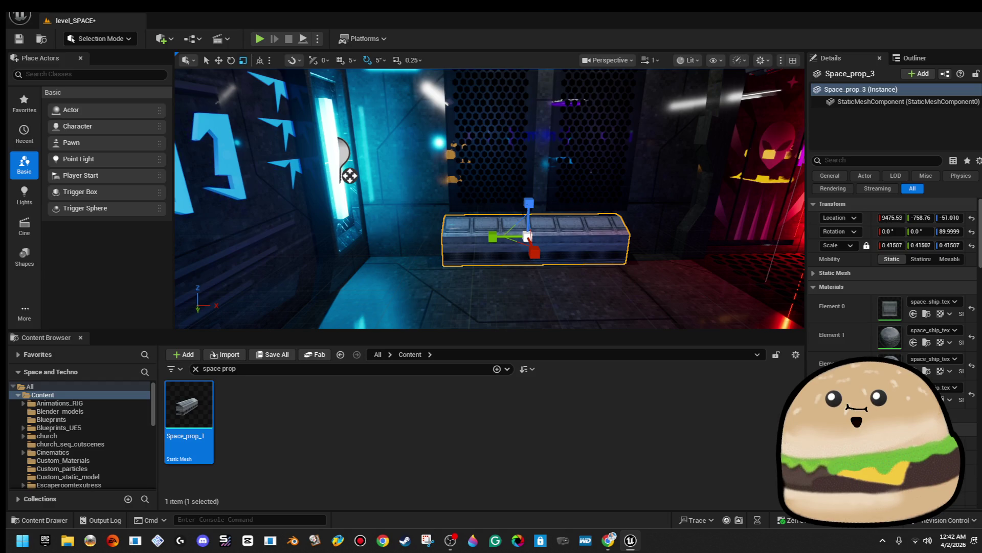
drag(530, 203, 530, 194)
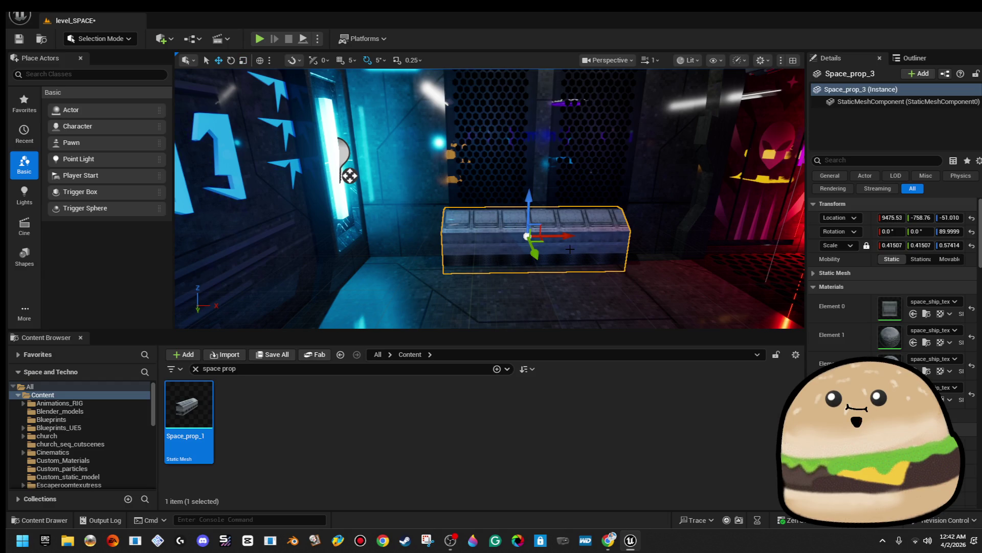
mouse_move(503, 239)
mouse_down()
mouse_move(474, 238)
mouse_move(491, 238)
mouse_up()
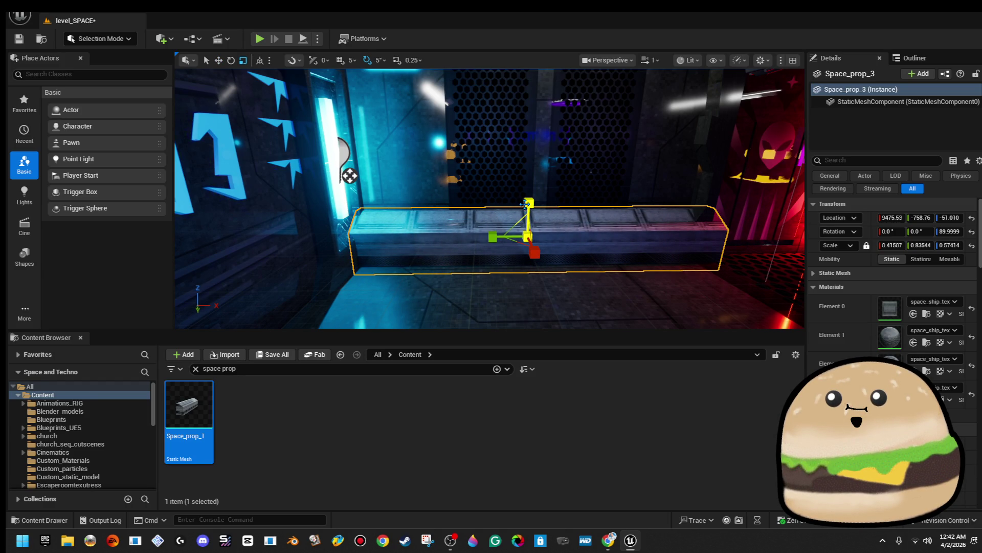
drag(524, 205, 524, 202)
mouse_move(534, 249)
mouse_down()
mouse_move(512, 276)
mouse_move(537, 268)
mouse_move(506, 260)
mouse_move(552, 86)
mouse_up()
mouse_move(491, 200)
mouse_down()
mouse_move(389, 204)
mouse_move(364, 224)
mouse_up()
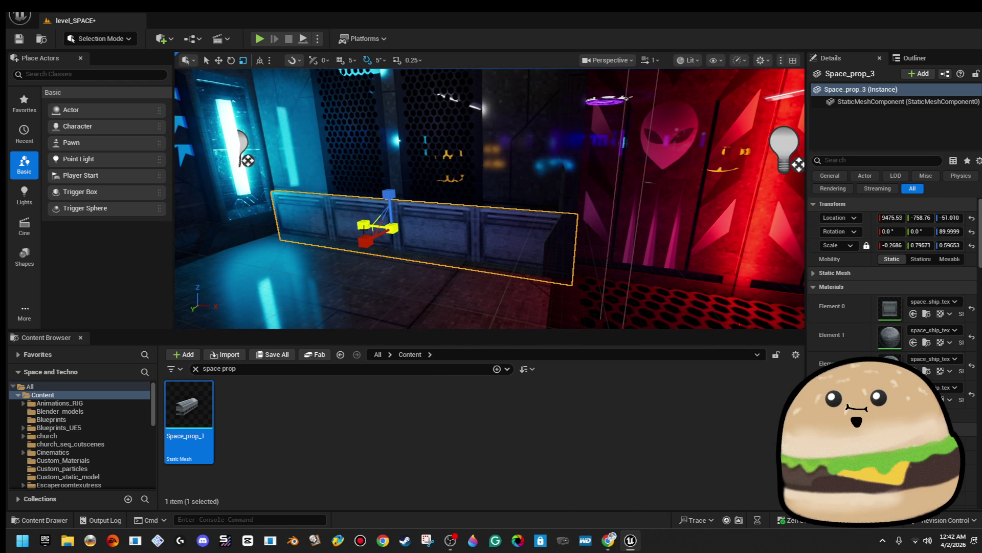
mouse_move(434, 234)
mouse_down()
mouse_move(424, 234)
mouse_move(445, 261)
mouse_up()
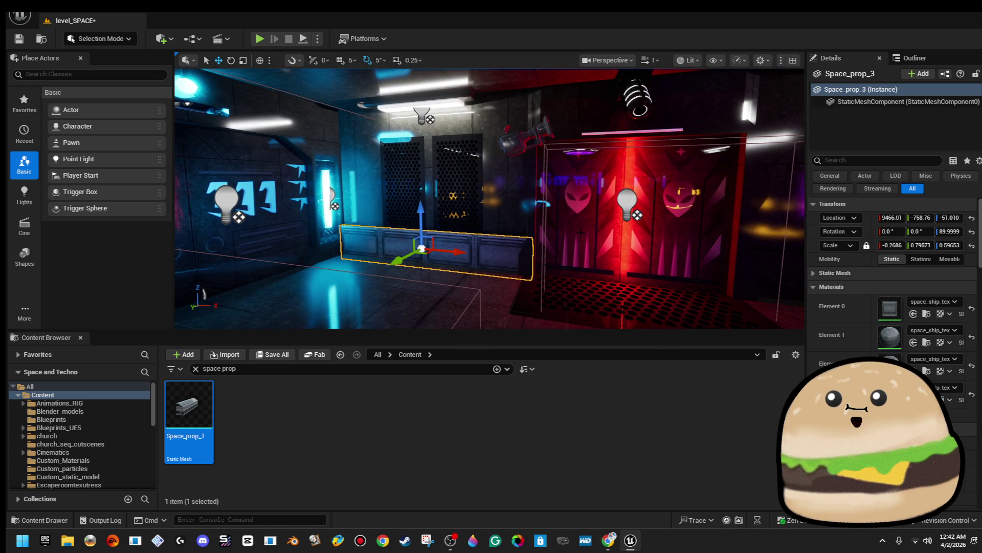
key(Delete)
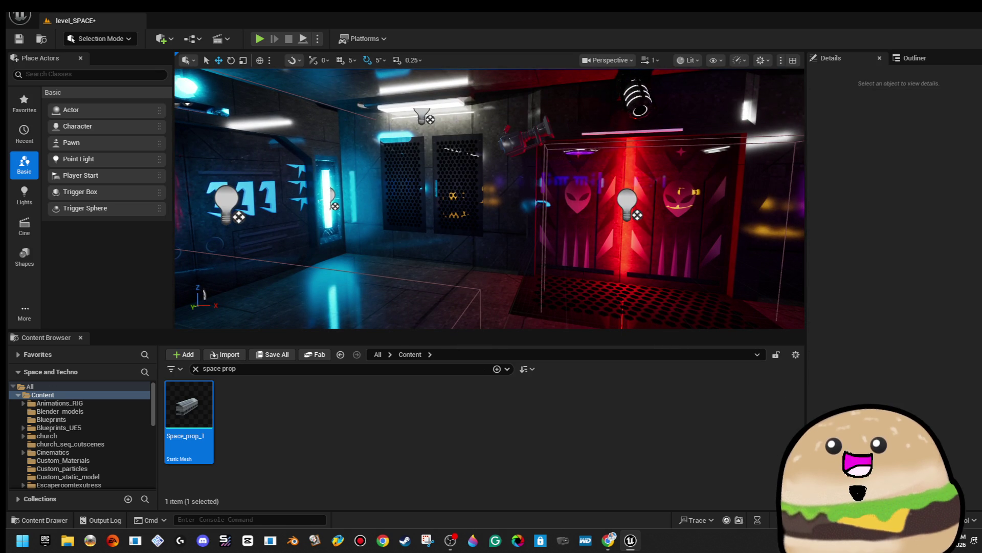
Step: Fly around the main room to review it, then save the level_SPACE level
key(d)
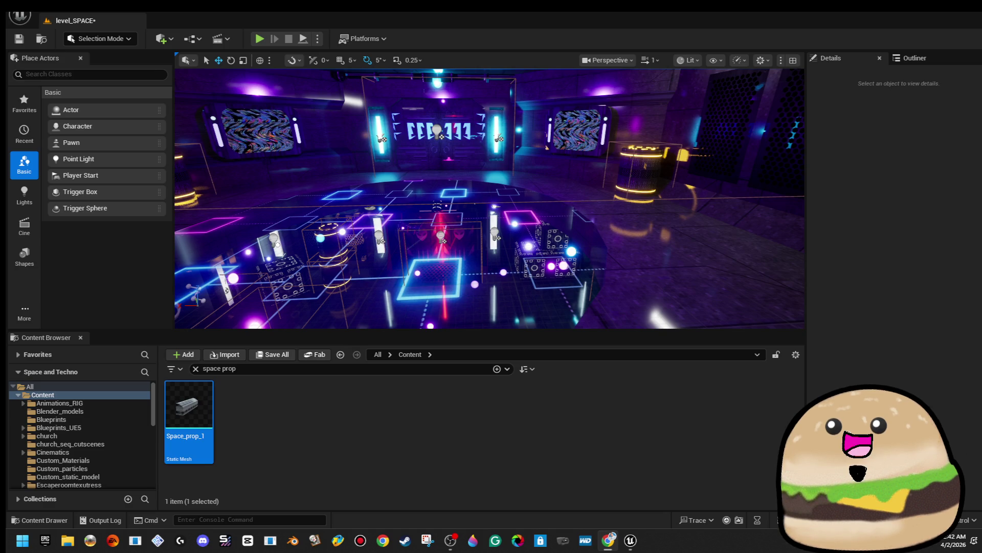
drag(496, 201, 409, 201)
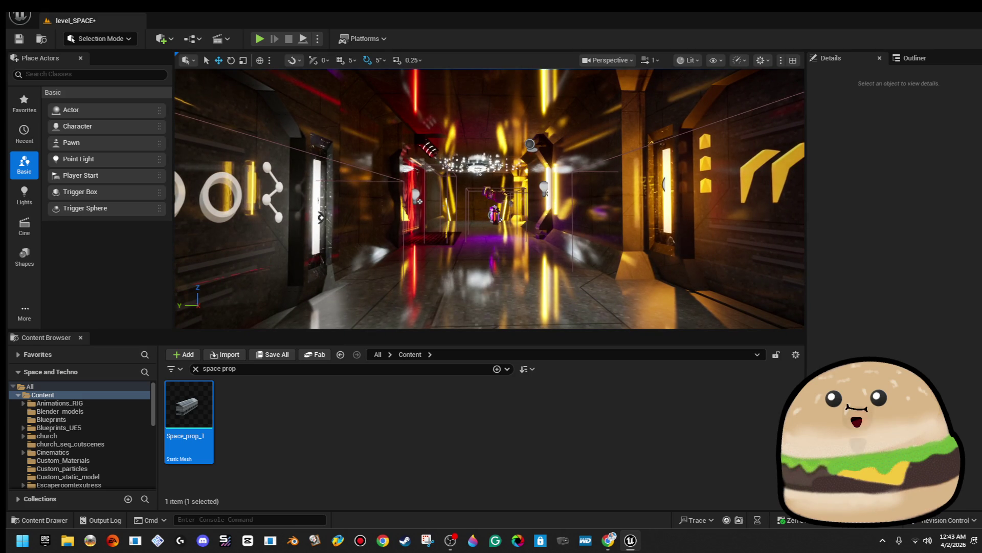
click(13, 39)
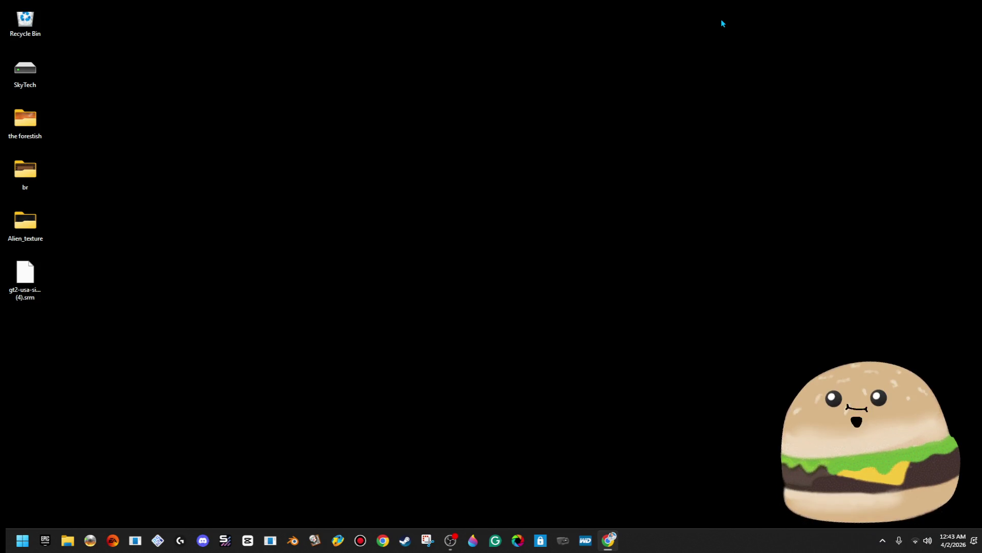
Step: Maximise the restored browser and open the top live Dino Crisis stream
click(608, 540)
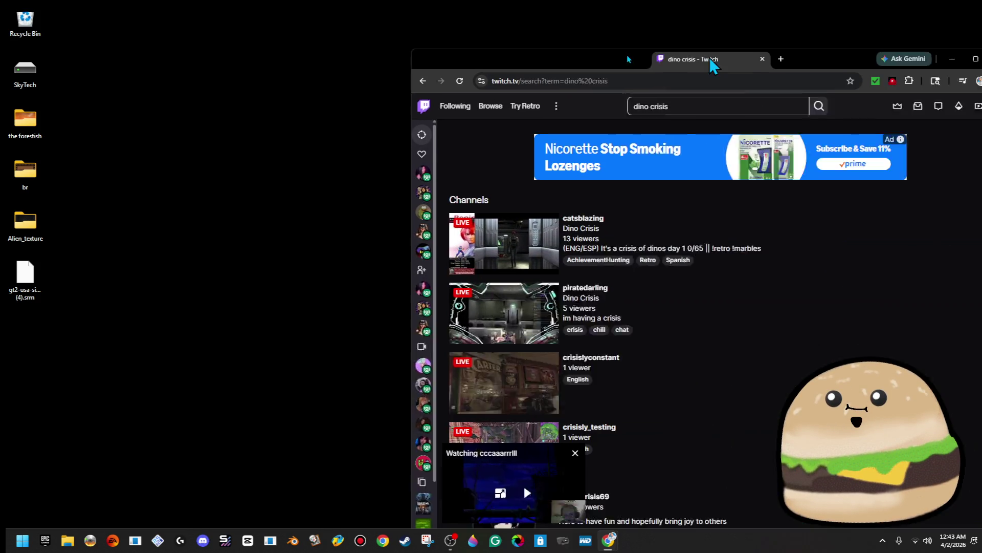
double_click(452, 55)
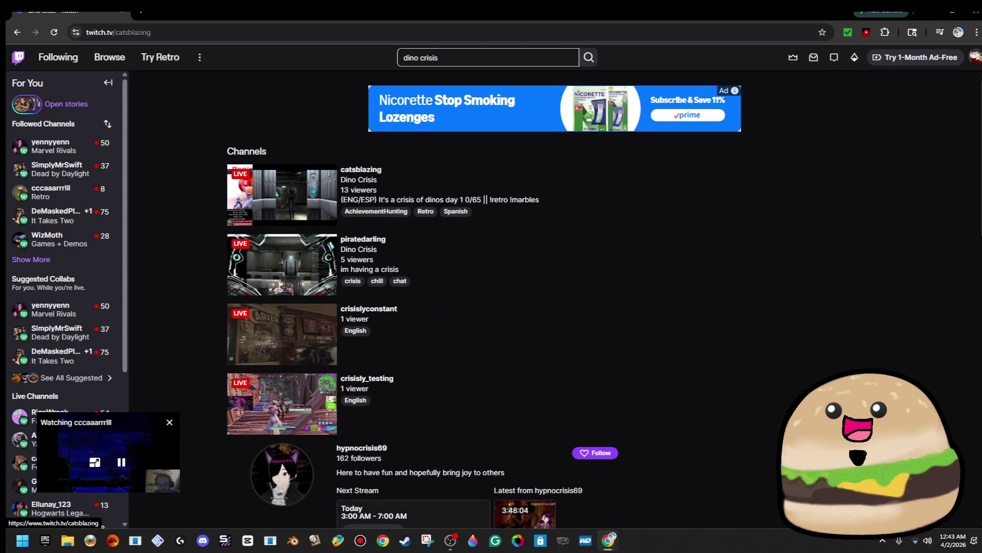
click(313, 192)
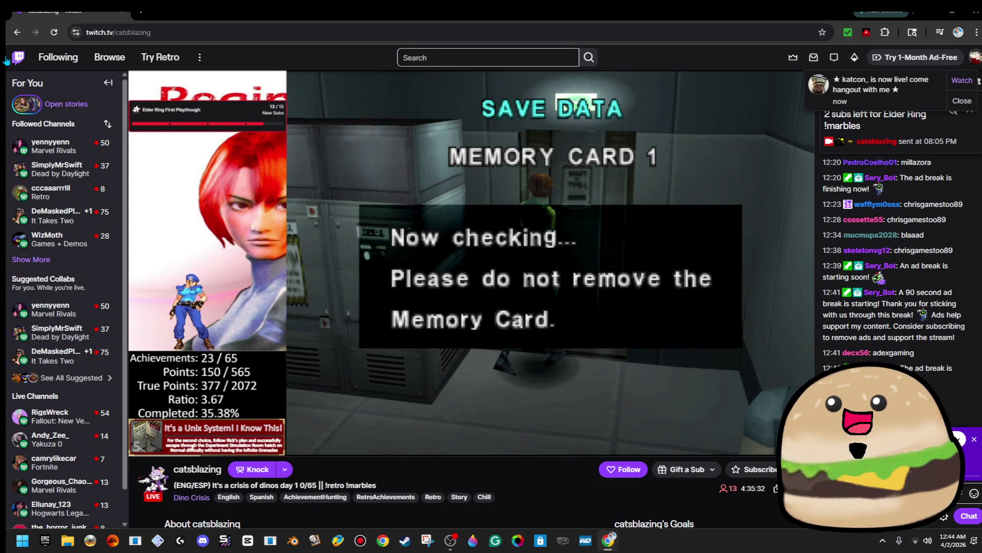
right_click(24, 31)
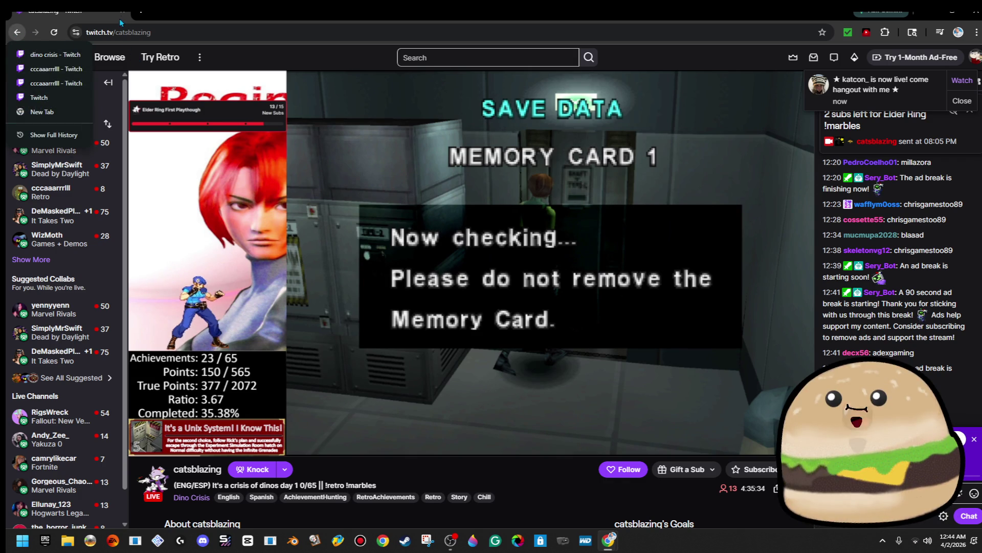
Step: Maximise the YouTube window and load Twitch in a new tab
key(super+d)
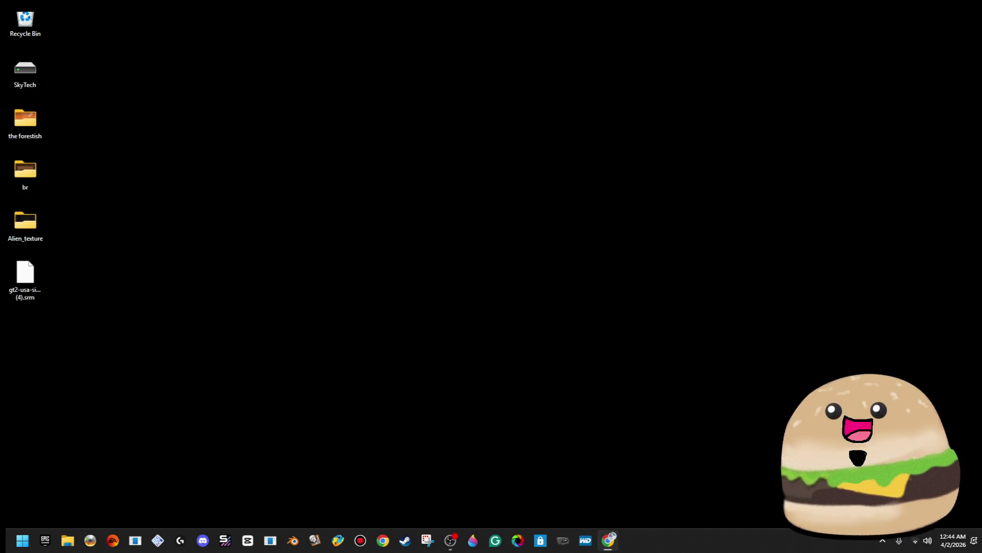
key(super+d)
drag(490, 76, 225, 82)
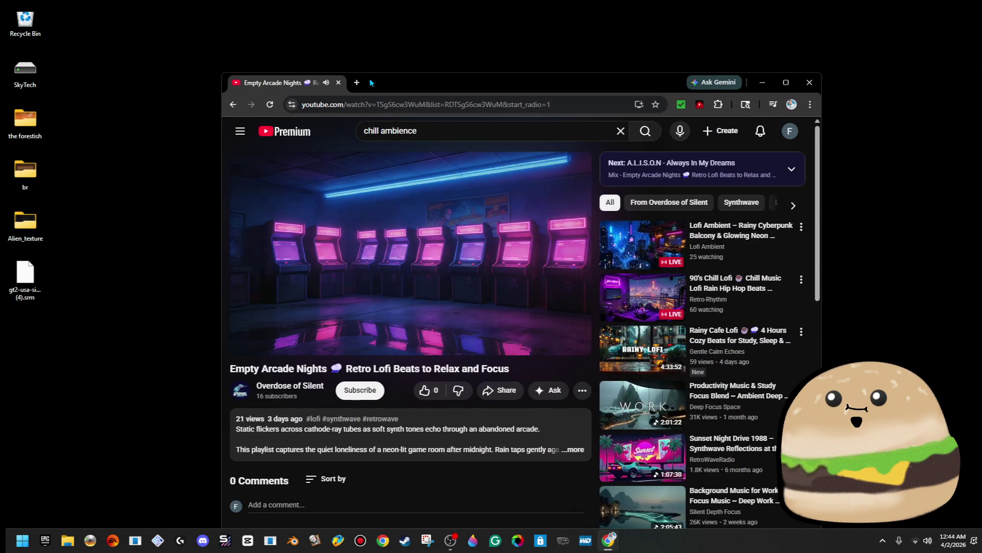
double_click(228, 84)
key(ctrl+t)
text(twitch)
key(Return)
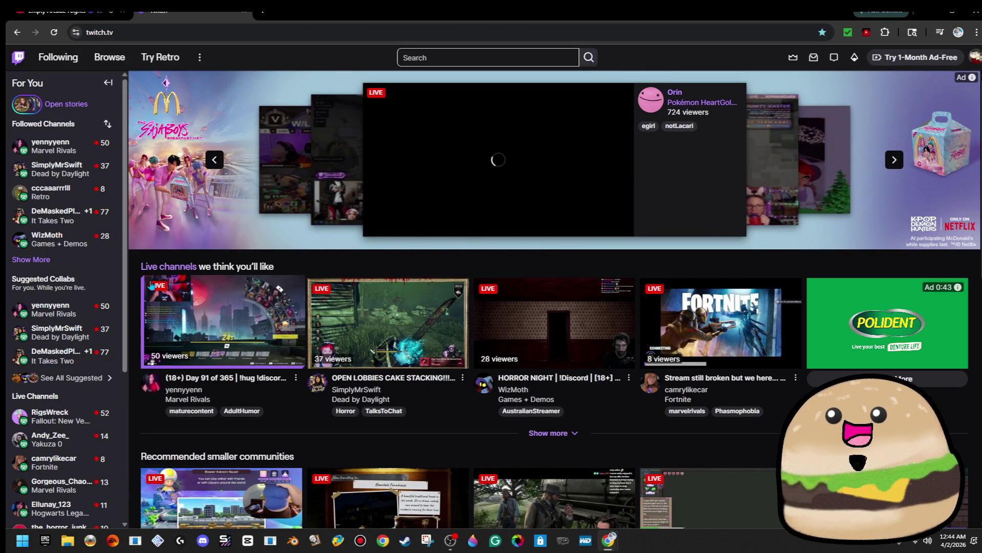
click(29, 262)
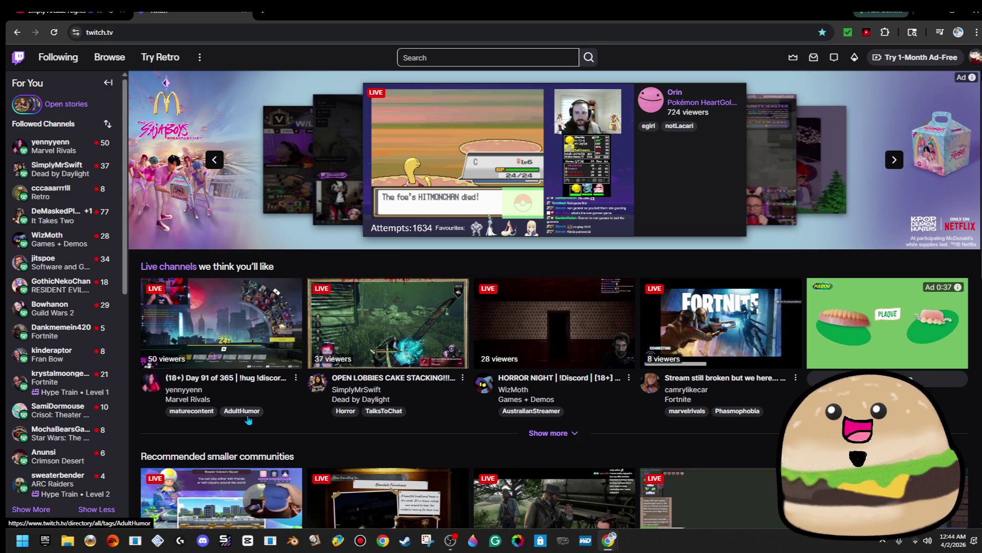
Step: Open the followed channel's live Fran Bow stream from the Followed Channels sidebar
click(66, 358)
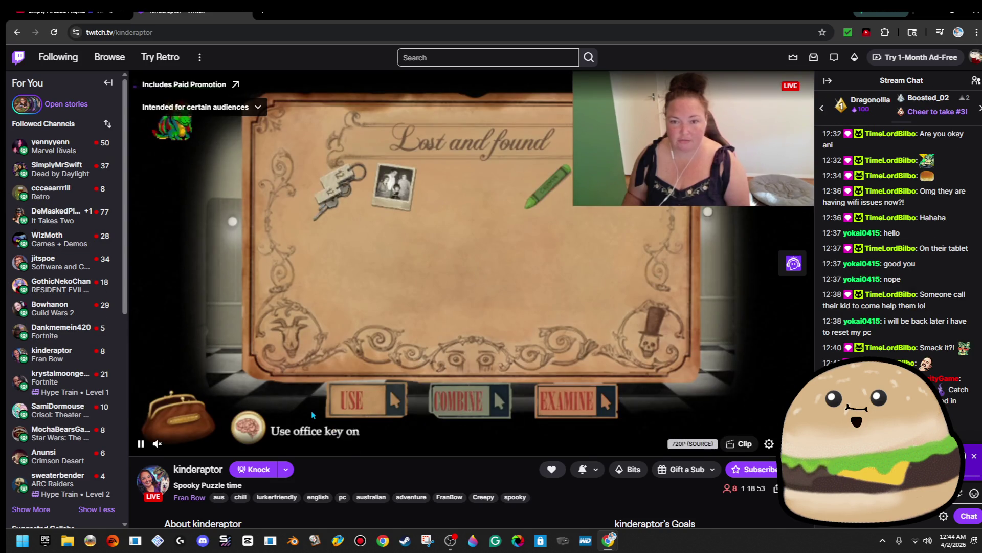
scroll(311, 410, down, 3)
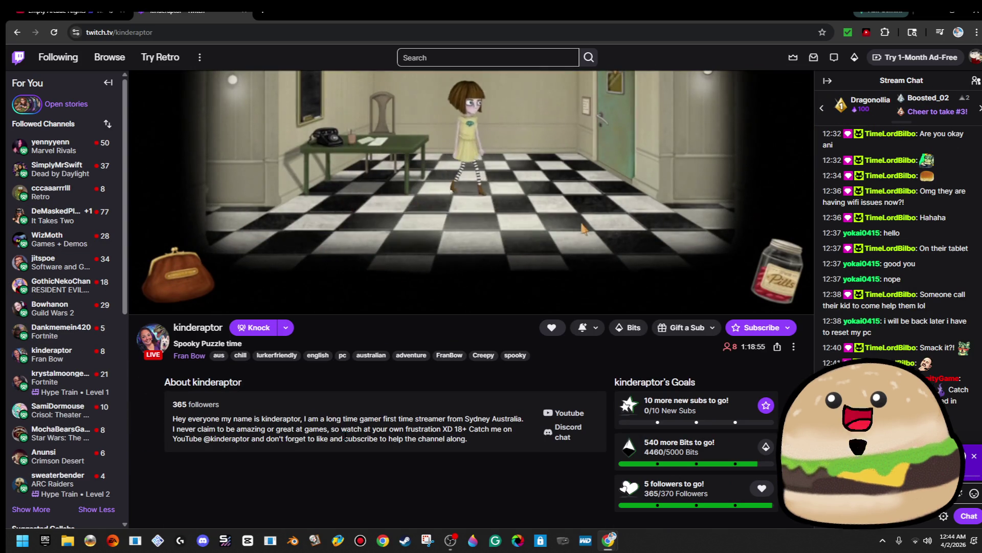
scroll(346, 435, up, 2)
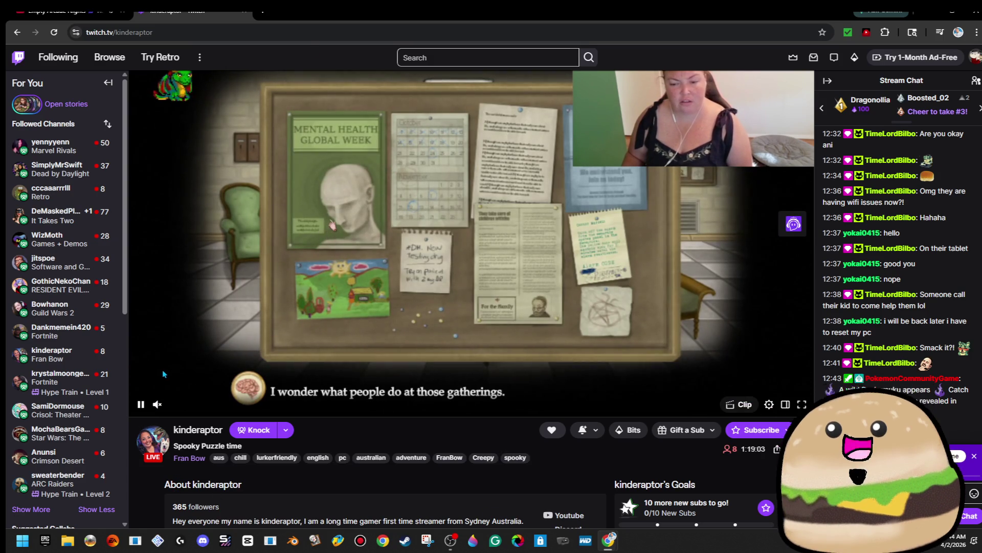
Step: Switch to a followed channel's live Call of Duty: Warzone stream further down the sidebar
scroll(51, 358, down, 3)
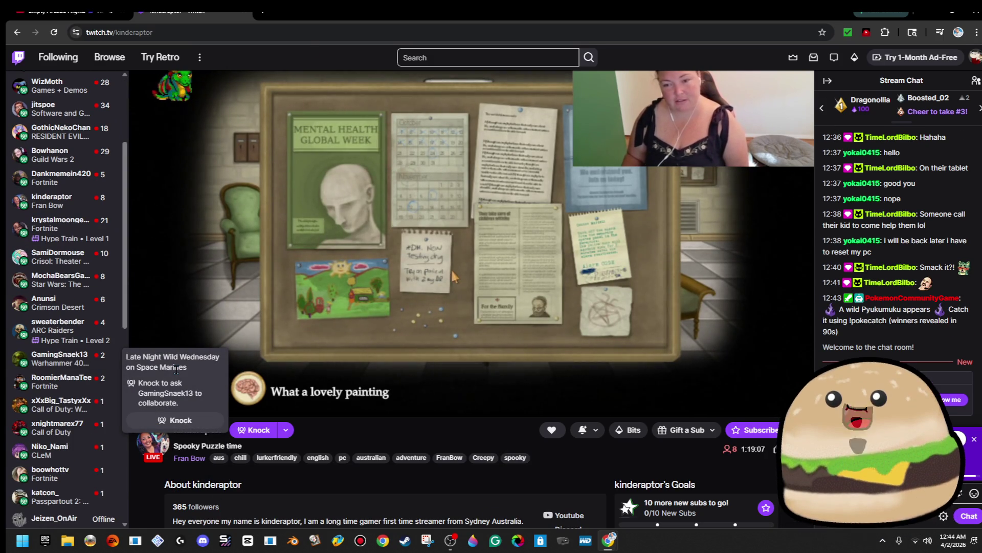
scroll(73, 309, down, 2)
click(73, 310)
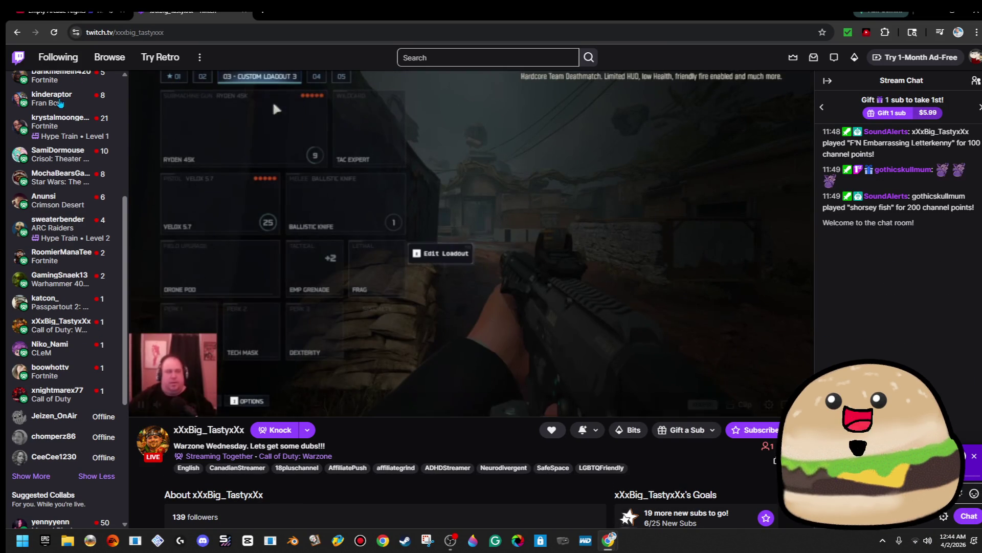
mouse_move(115, 394)
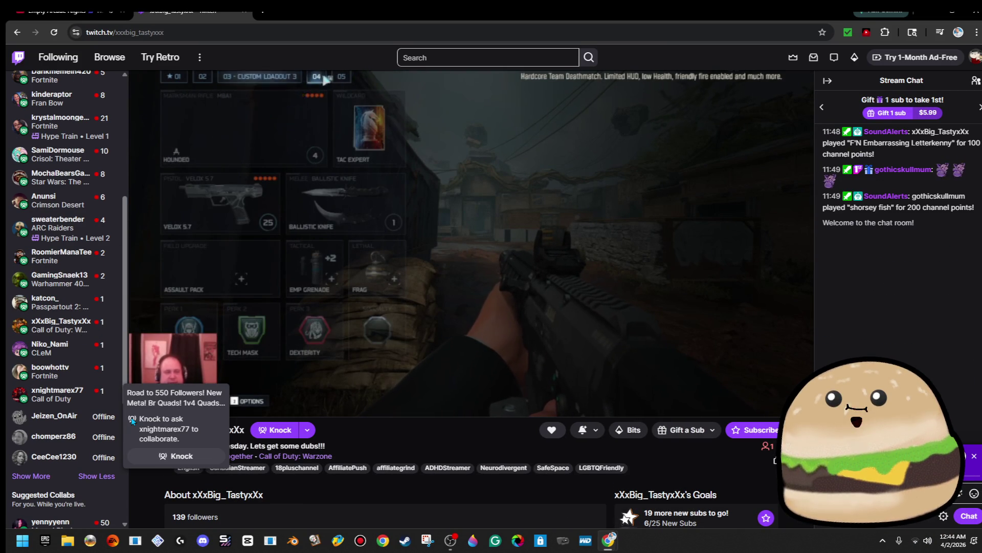
mouse_move(74, 292)
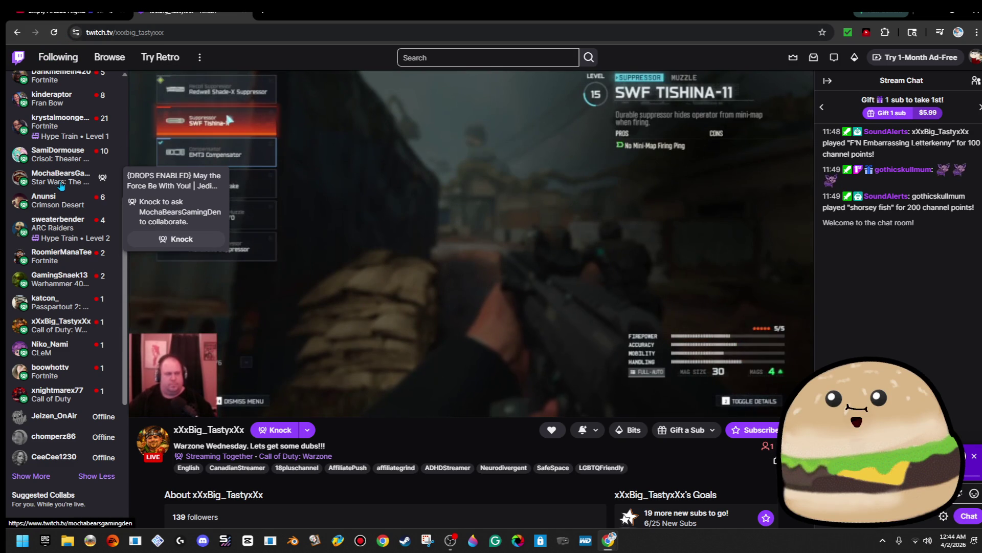
click(61, 182)
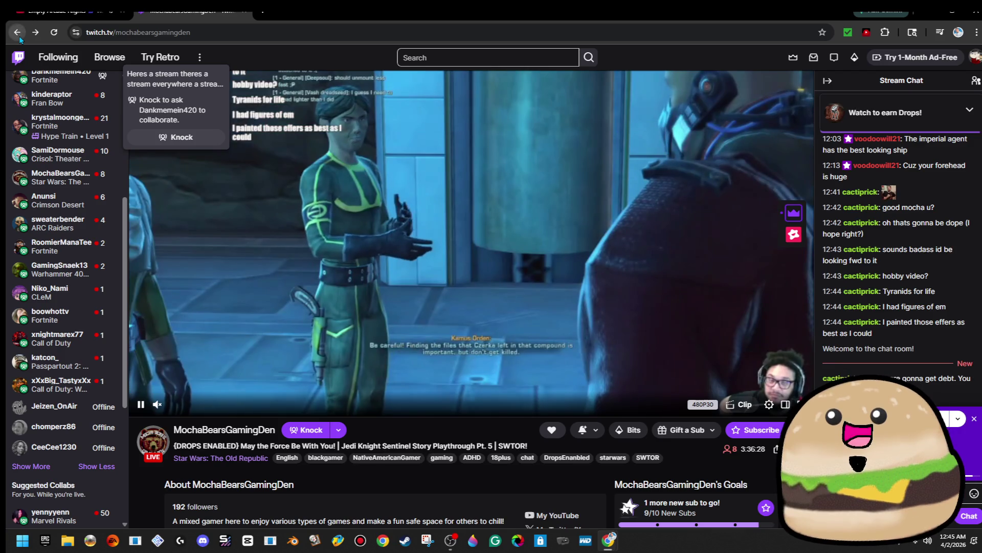
click(18, 34)
click(18, 34)
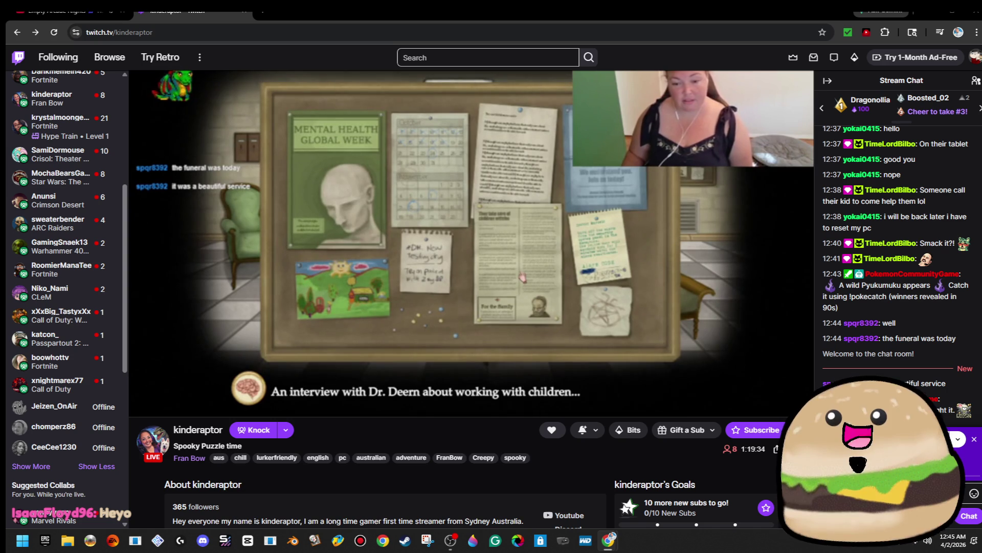
drag(167, 39, 120, 47)
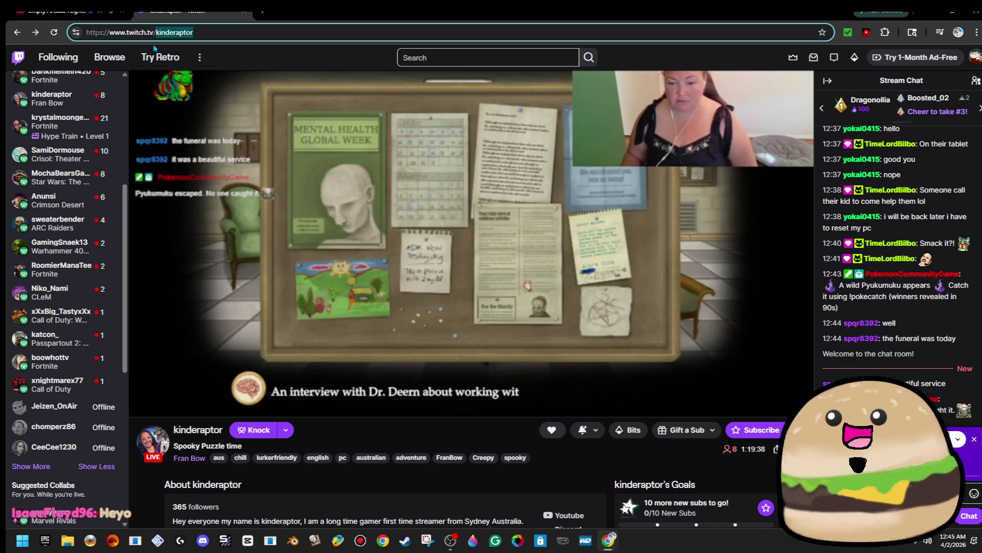
right_click(189, 40)
click(269, 127)
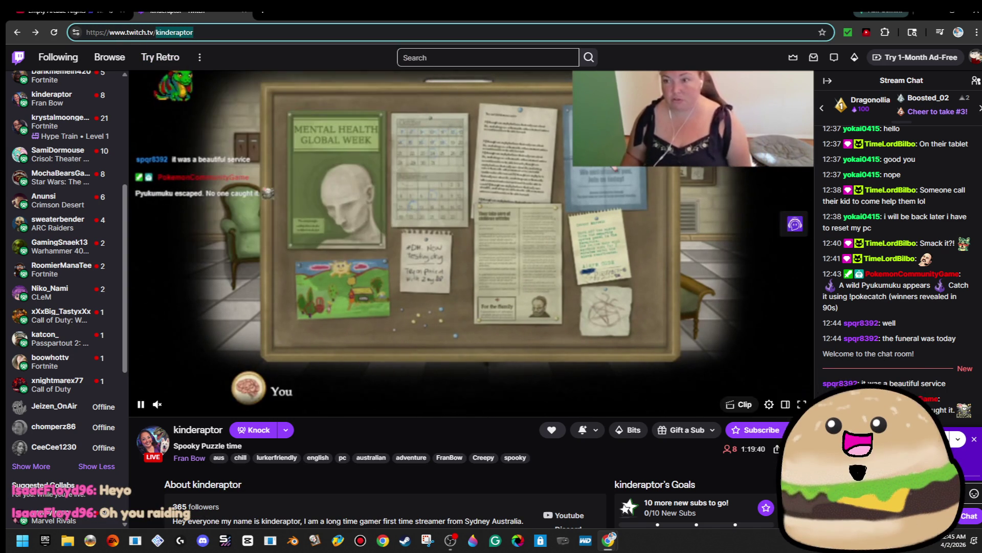
key(alt+Tab)
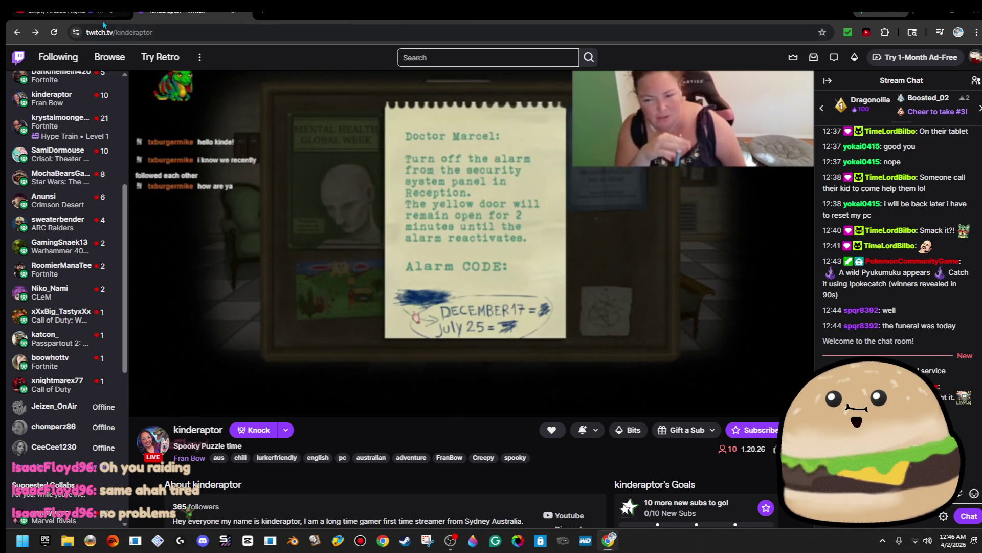
click(123, 16)
Step: Close the YouTube arcade video tab, then search the chat emote picker for 'yea'
click(122, 12)
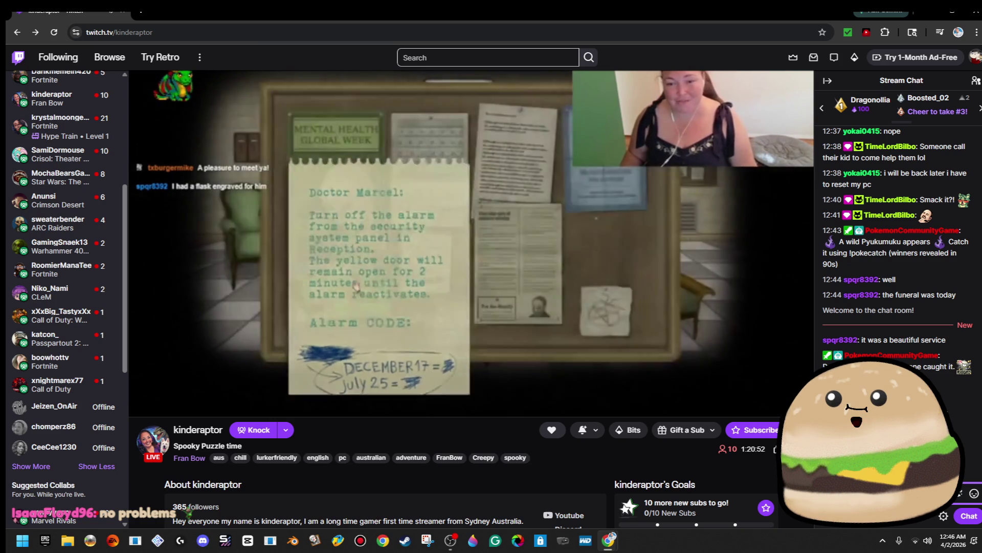
click(975, 493)
text(yea)
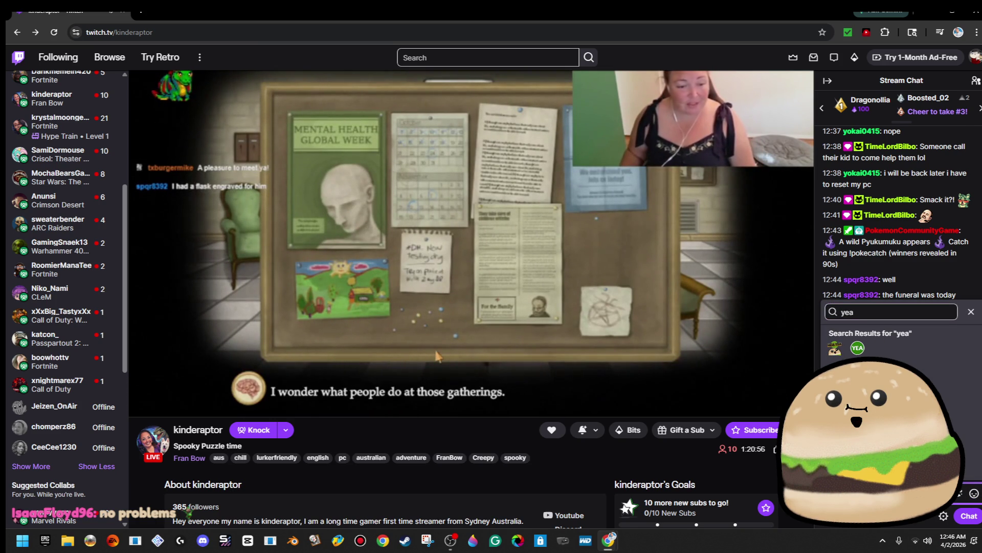
key(Escape)
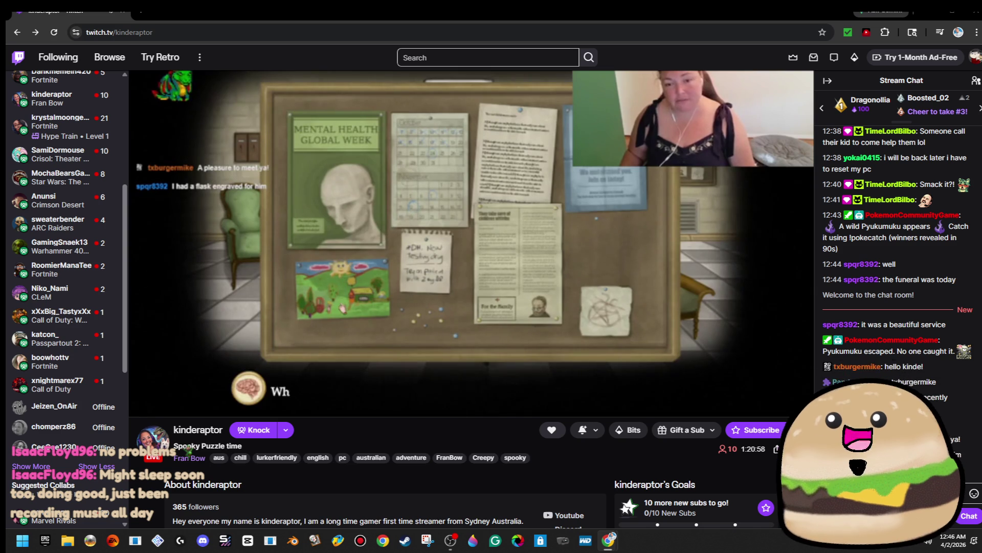